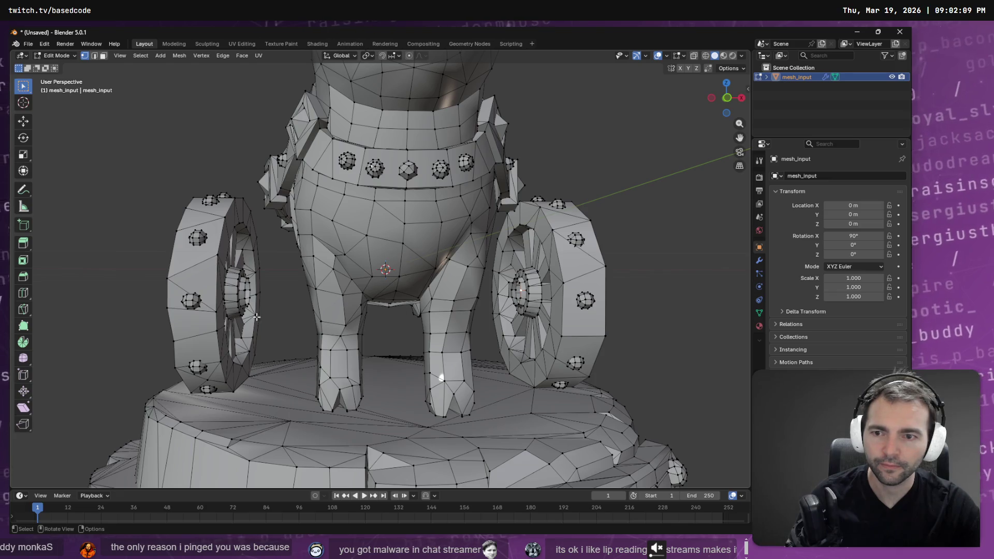
Select the inner edge loops of both wheel hubs
key(F3)
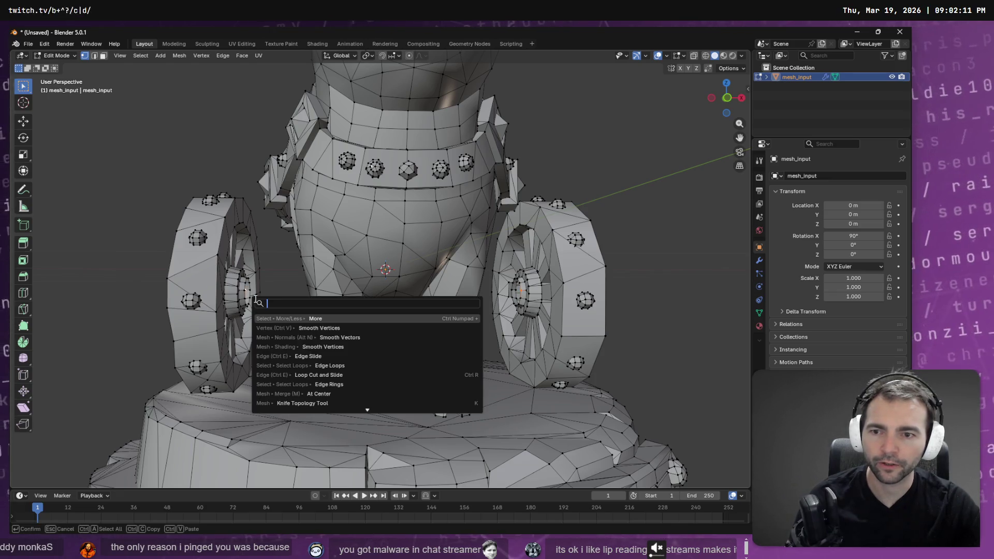
key(Escape)
drag(282, 255, 296, 245)
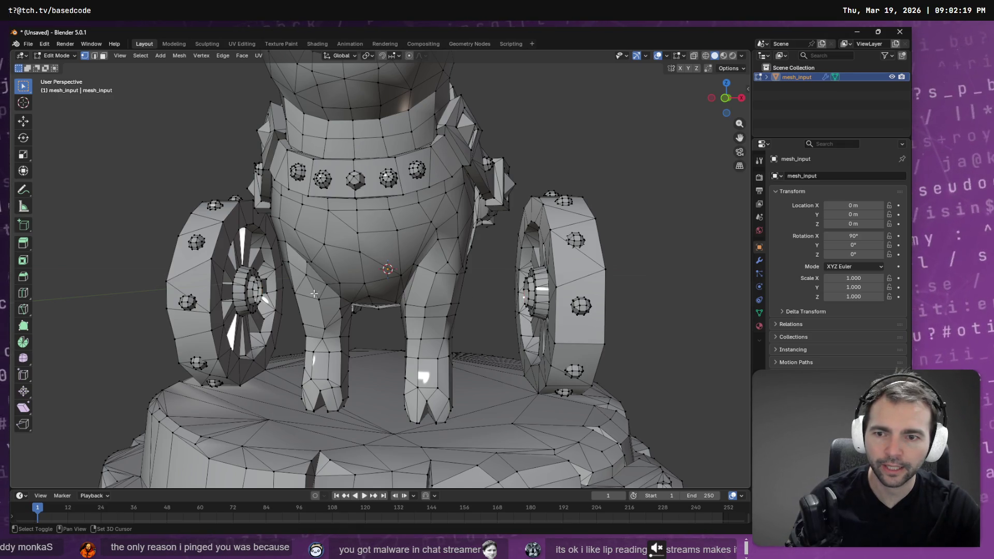
scroll(265, 300, up, 6)
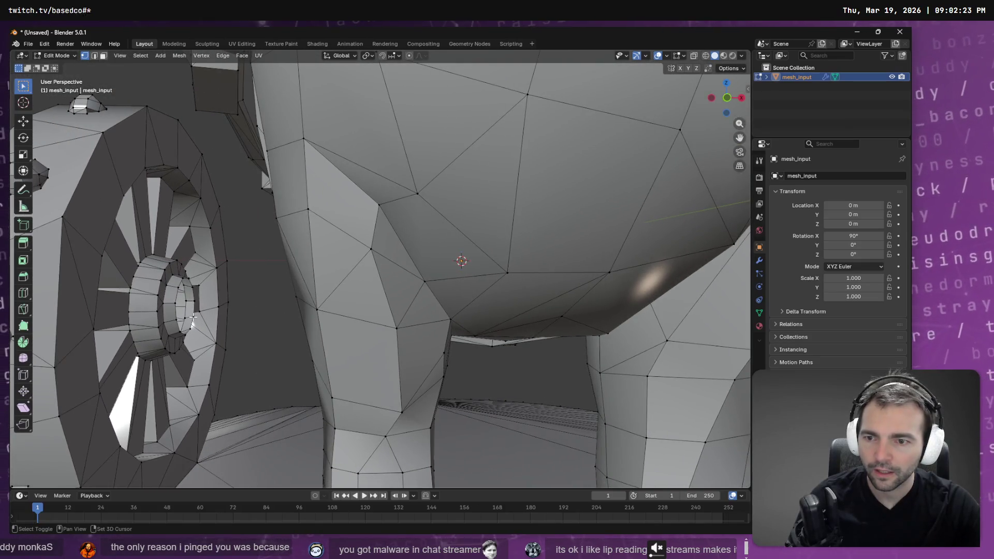
key(F3)
text(loop)
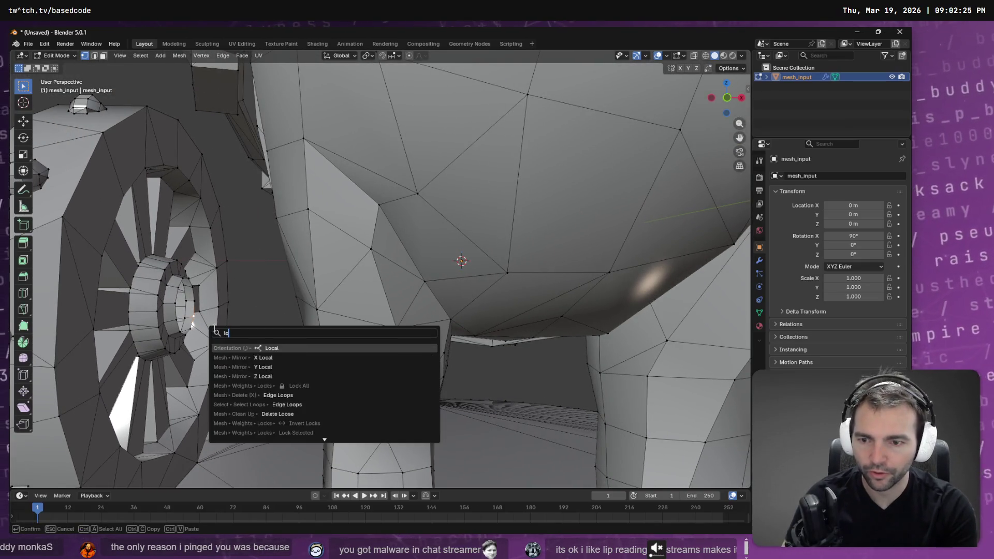
key(Down)
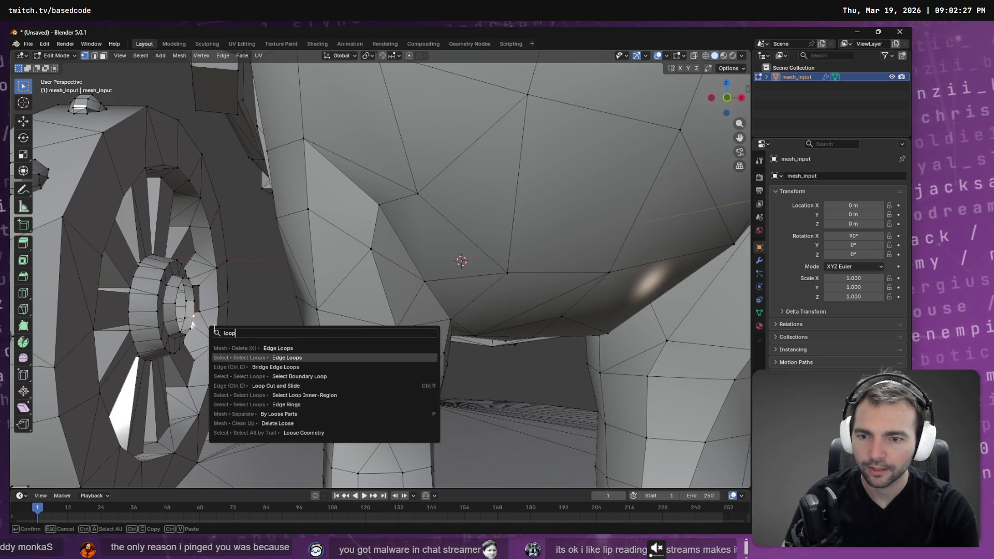
key(Return)
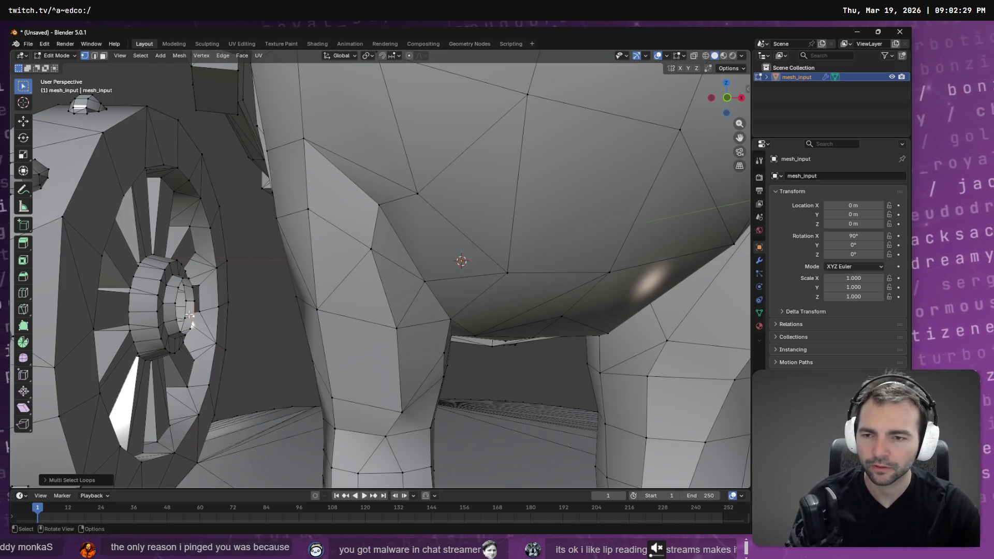
shift+click(194, 303)
drag(566, 361, 440, 366)
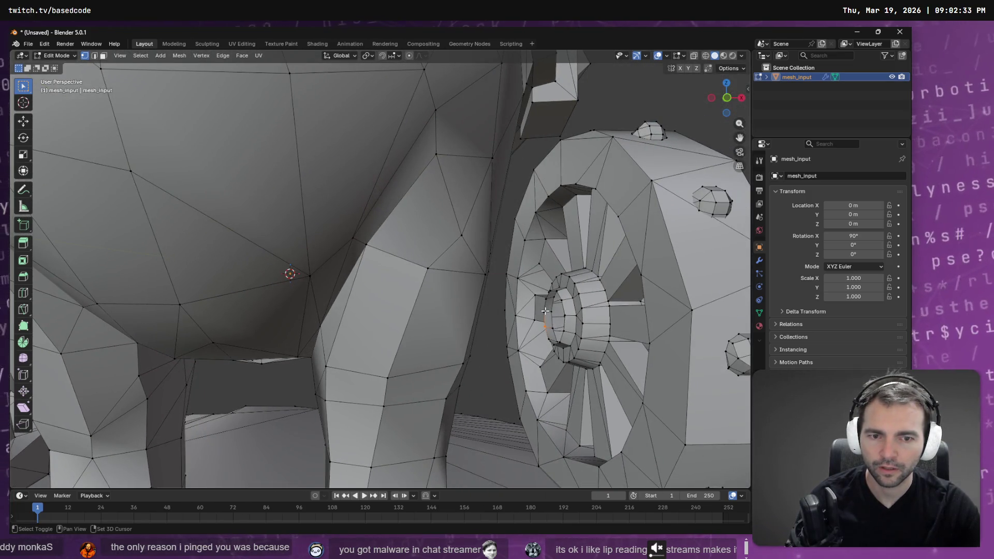
key(F3)
key(Return)
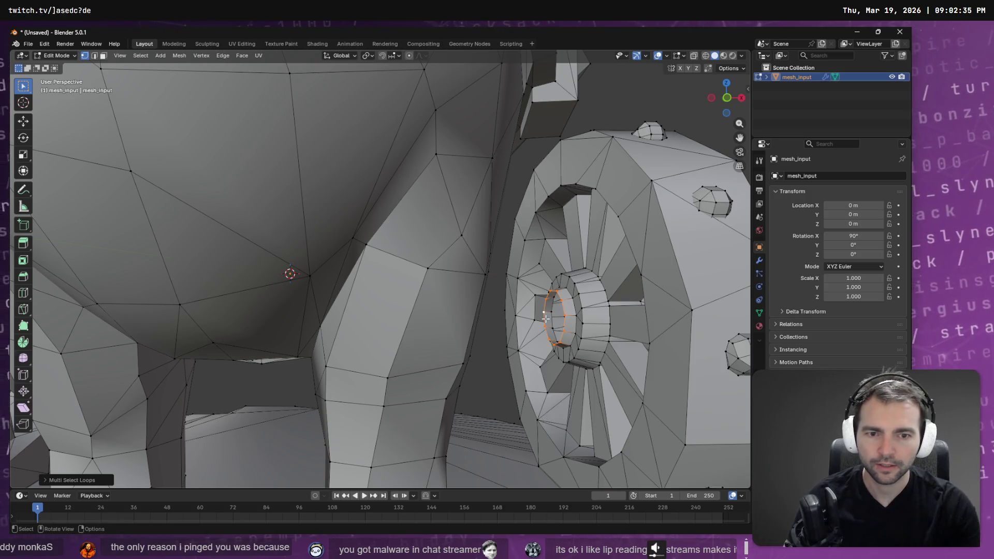
Bridge the two hub edge loops into an axle
mouse_move(648, 294)
mouse_down()
mouse_move(361, 173)
mouse_move(361, 164)
mouse_up()
key(F3)
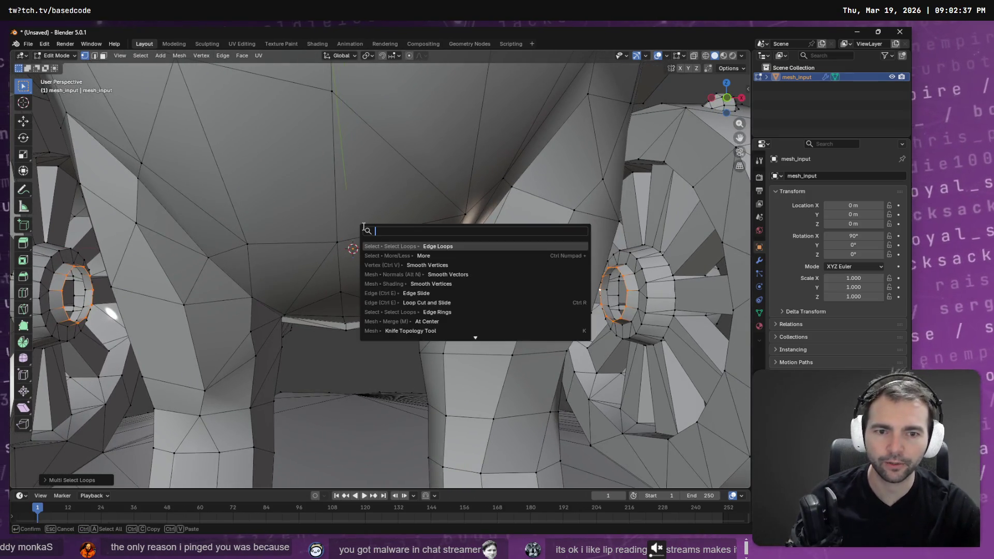
text(n)
key(BackSpace)
text(b)
key(Return)
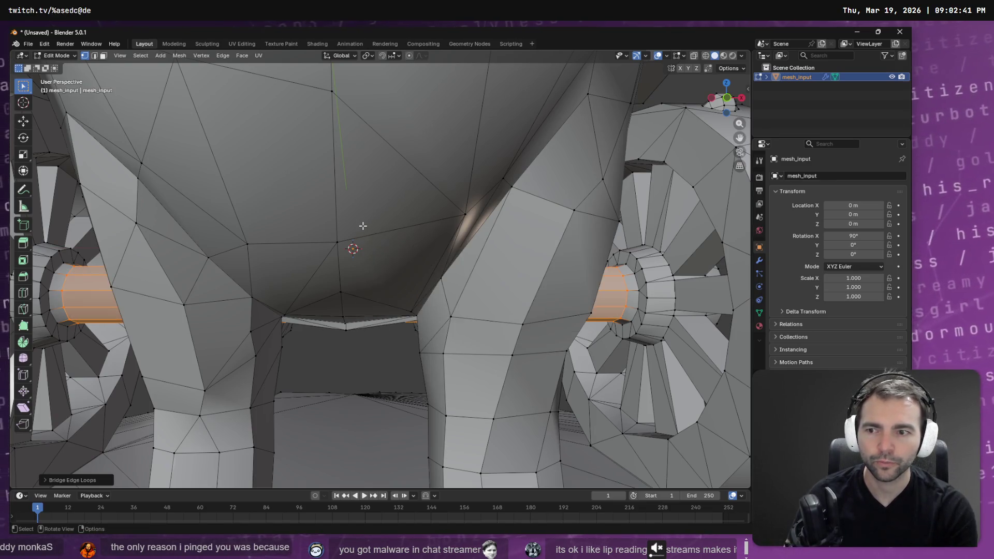
Switch the viewport to Material Preview and frame the texture in the UV Editing workspace
click(706, 55)
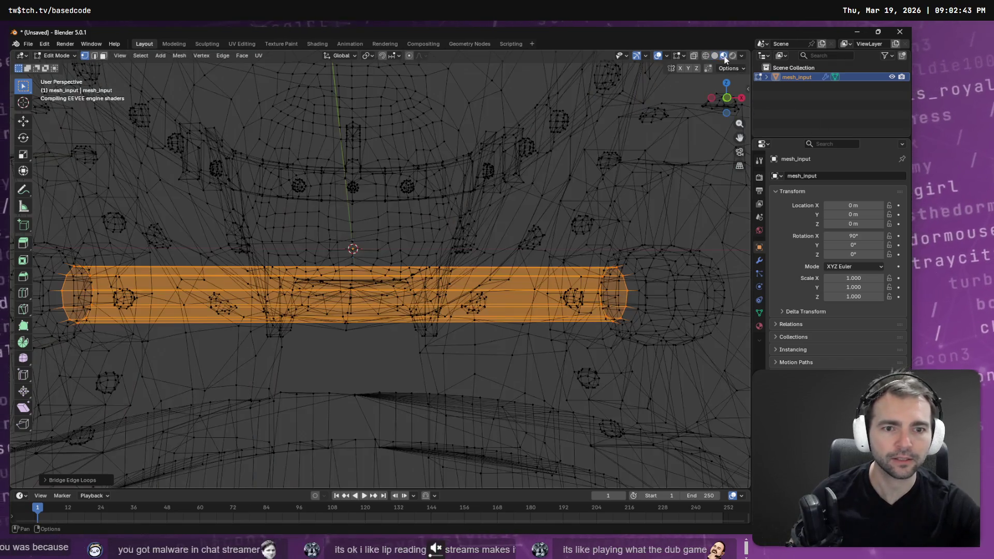
click(723, 55)
scroll(636, 135, down, 5)
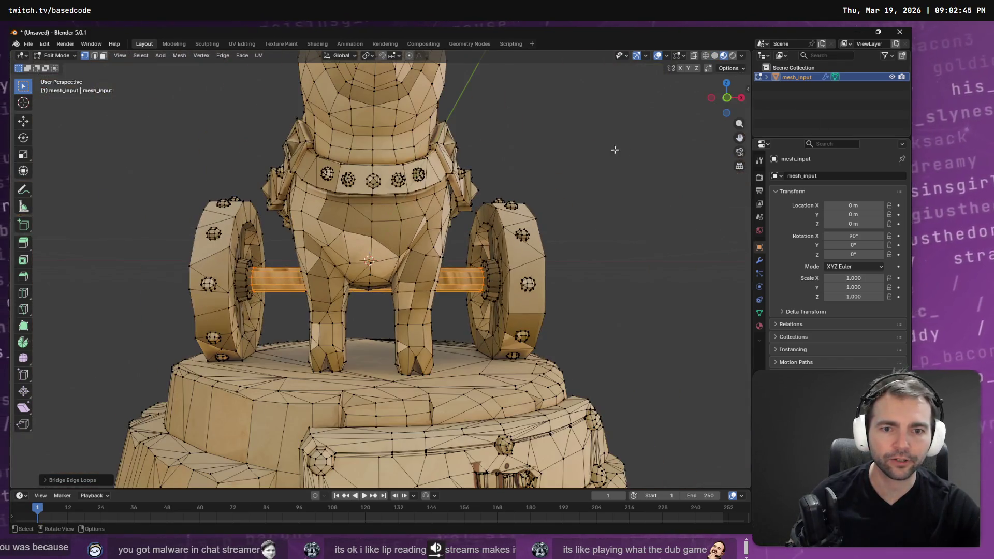
click(246, 44)
key(Home)
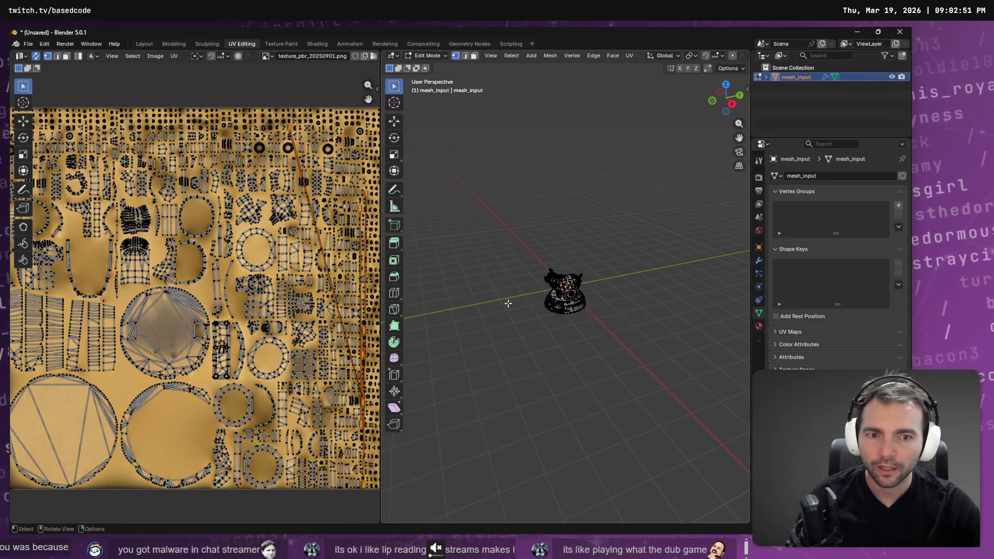
Unwrap the axle's UVs with Minimum Stretch
scroll(508, 304, up, 10)
drag(603, 323, 500, 207)
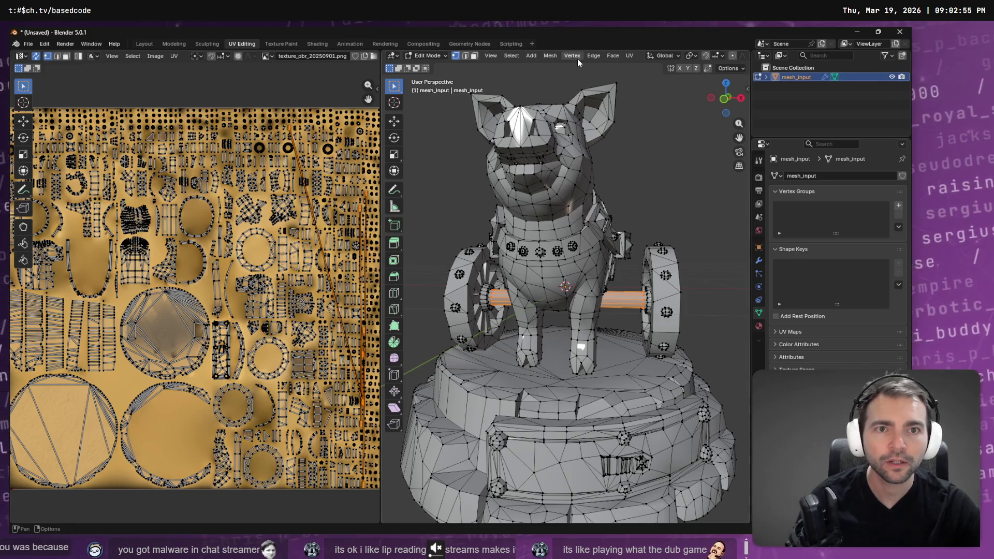
click(630, 55)
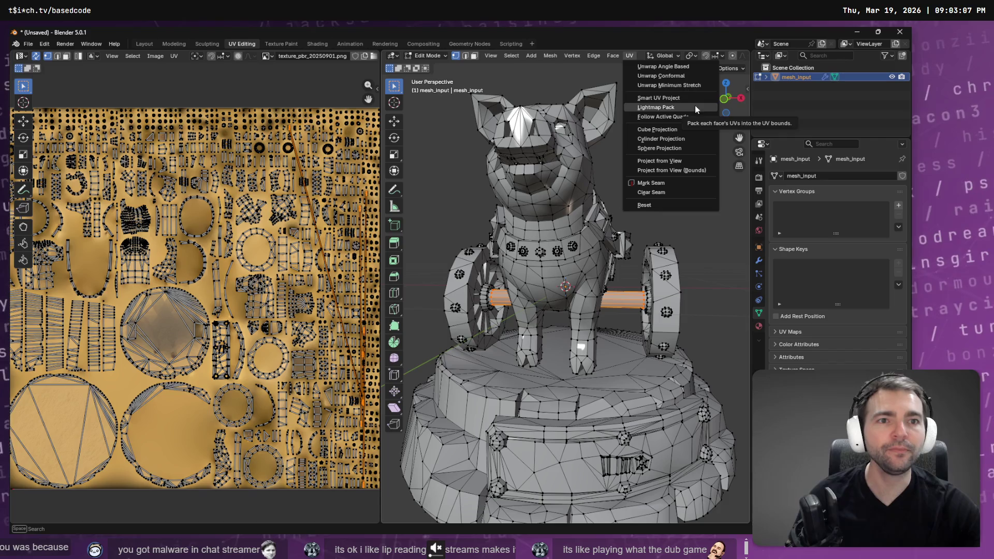
click(684, 86)
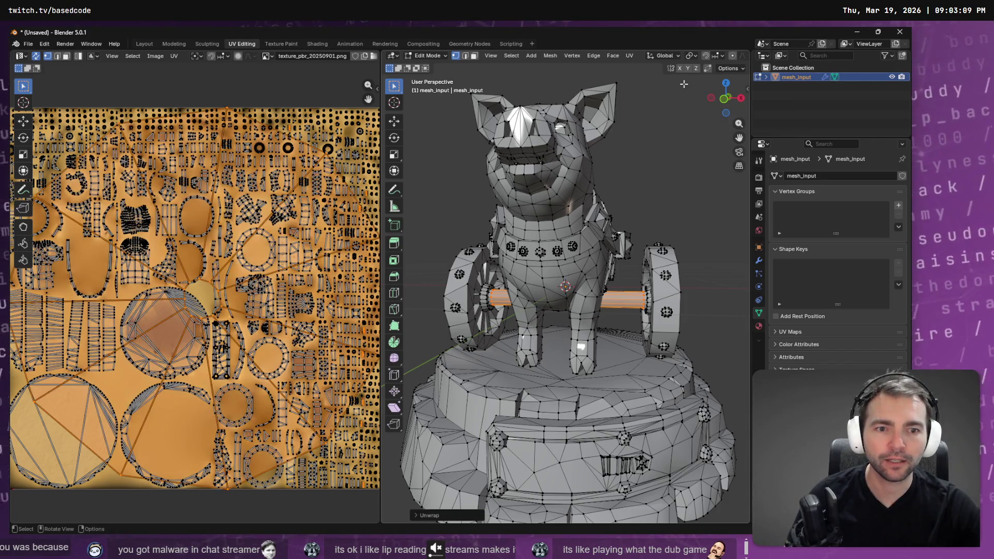
scroll(336, 248, down, 3)
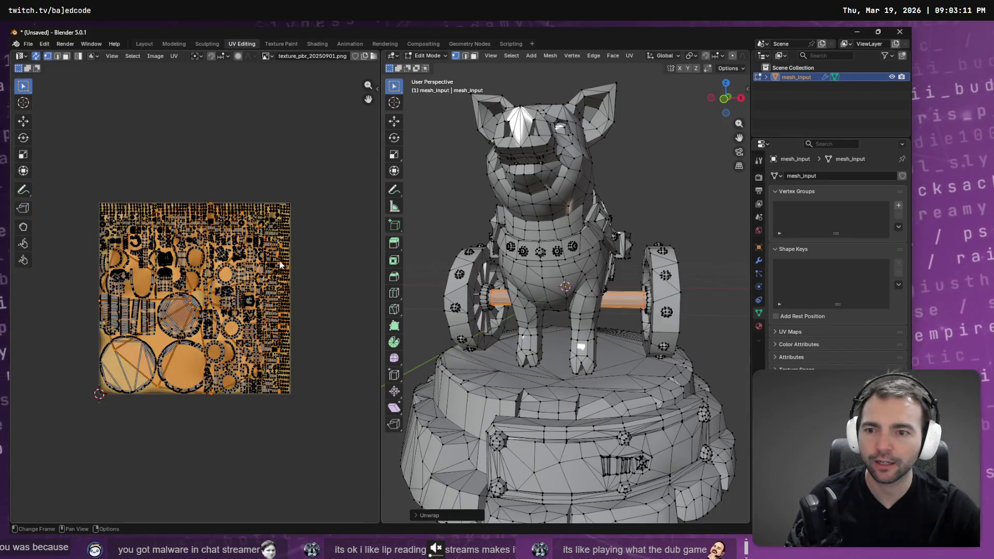
scroll(224, 277, up, 1)
Shrink the axle's UV island and move it lower onto the texture
key(s)
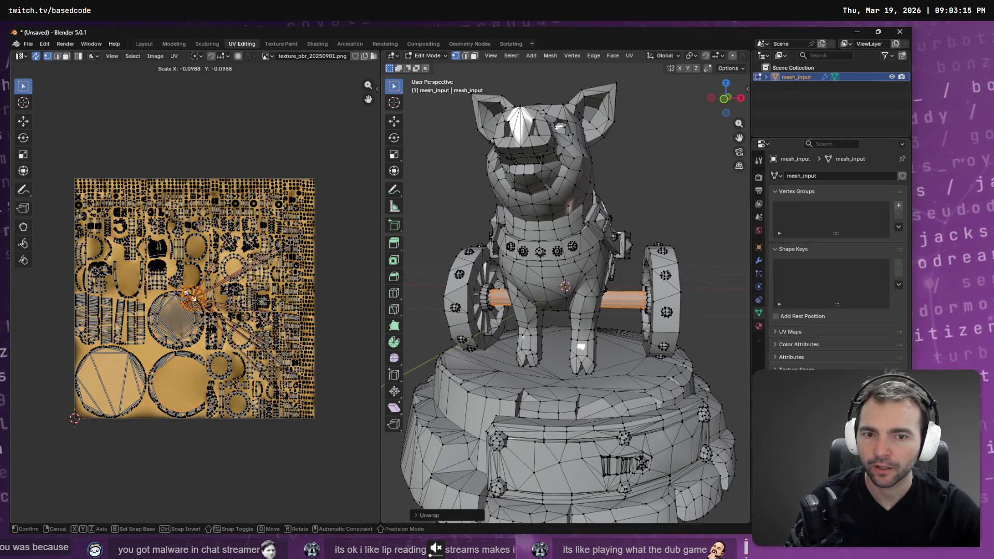
click(190, 298)
key(c)
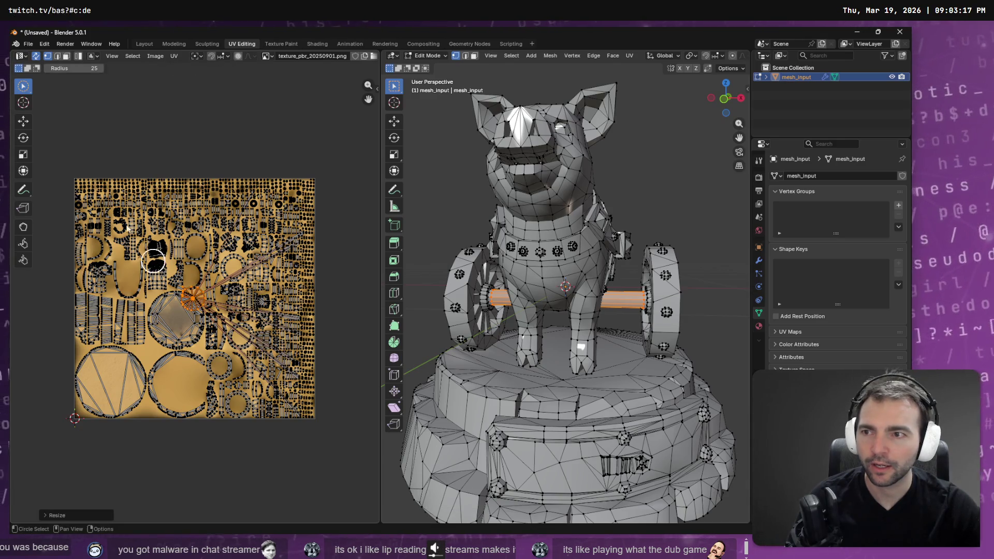
click(23, 124)
mouse_move(192, 297)
mouse_down()
mouse_move(183, 386)
mouse_move(249, 342)
mouse_move(278, 245)
mouse_move(207, 380)
mouse_move(181, 386)
mouse_up()
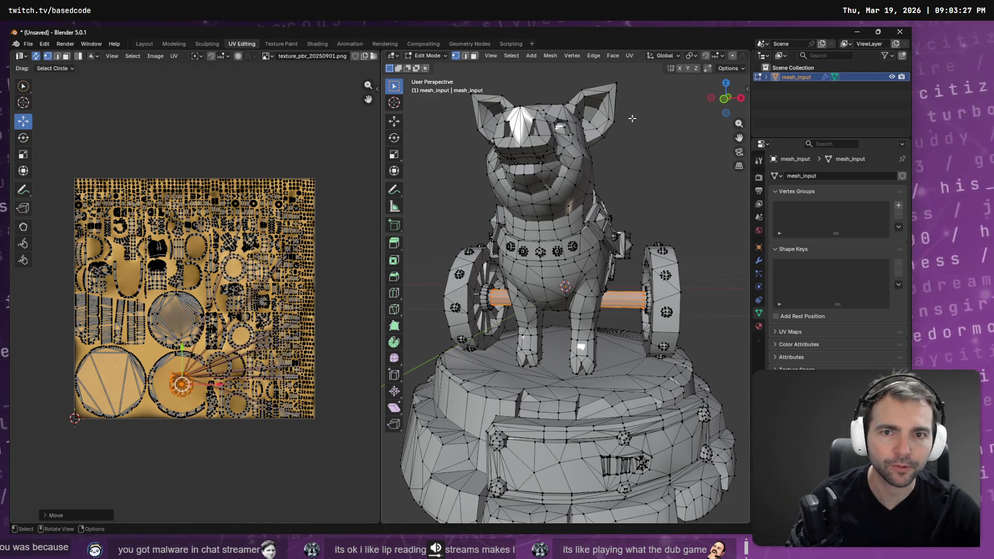
Return to Object Mode in the Layout workspace and inspect the textured model
key(Tab)
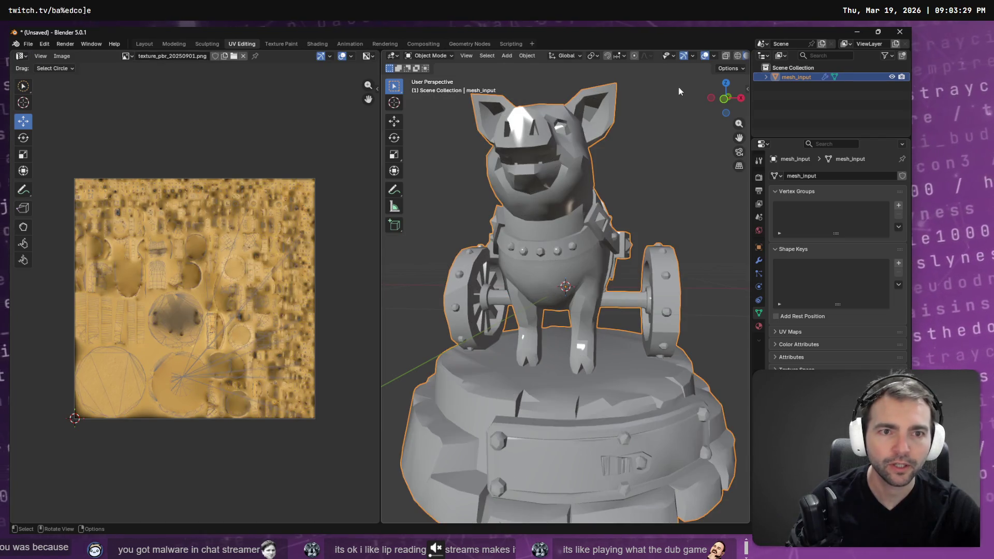
click(144, 44)
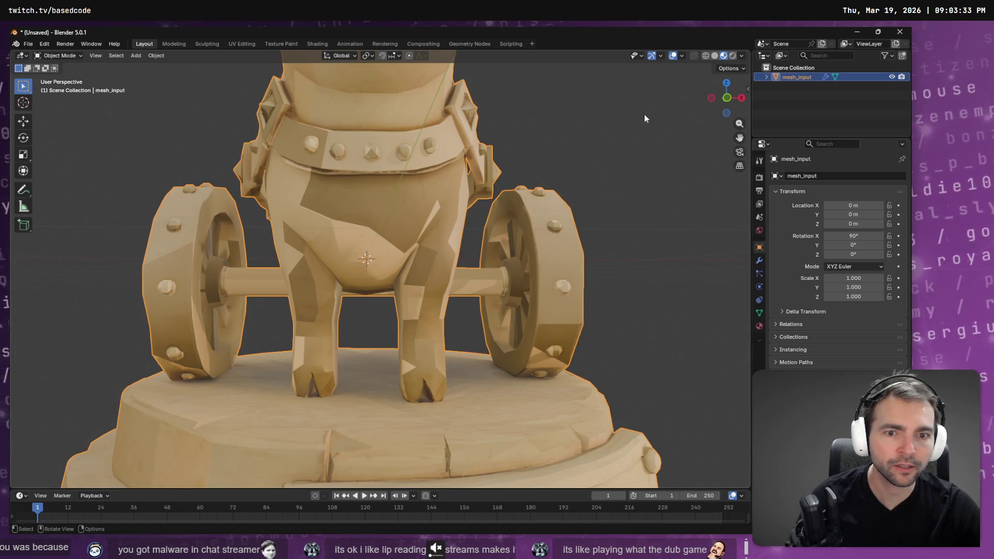
mouse_move(617, 138)
mouse_down()
mouse_move(650, 193)
mouse_move(685, 218)
mouse_move(536, 207)
mouse_move(456, 219)
mouse_move(427, 168)
mouse_move(334, 166)
mouse_move(679, 176)
mouse_move(510, 192)
mouse_move(564, 194)
mouse_move(548, 210)
mouse_move(363, 227)
mouse_move(447, 212)
mouse_up()
click(28, 43)
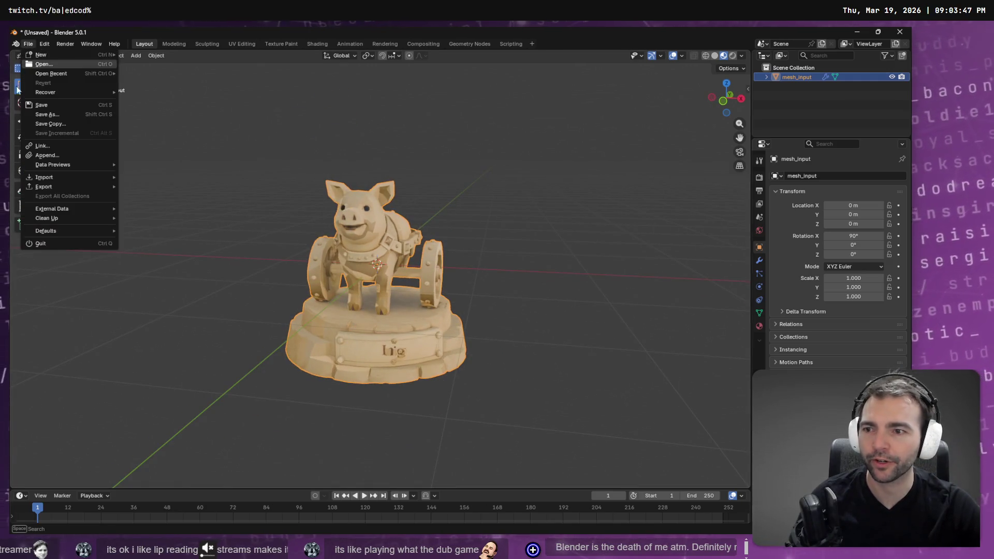
Point the FBX export browser at the ChrisPBacon folder copied from Explorer
mouse_move(64, 184)
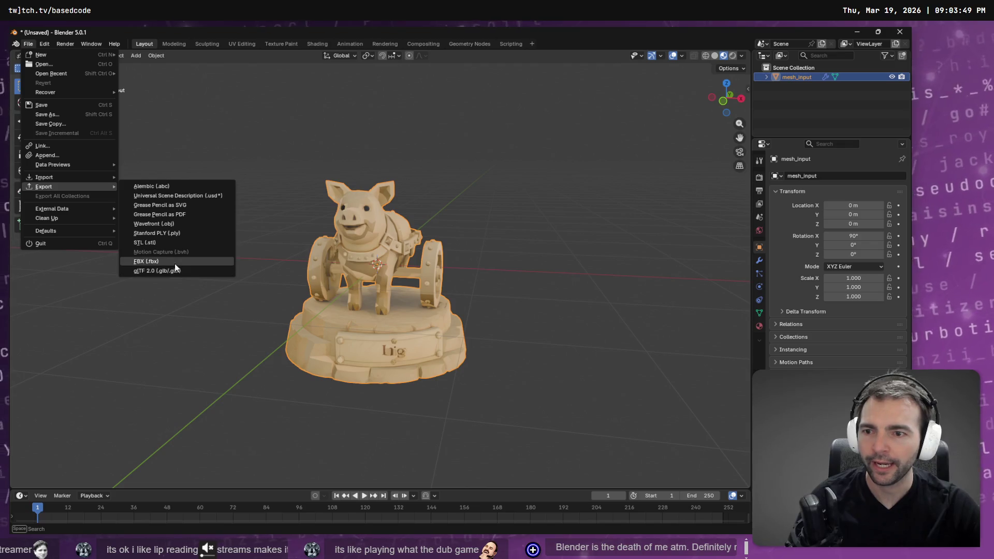
click(175, 263)
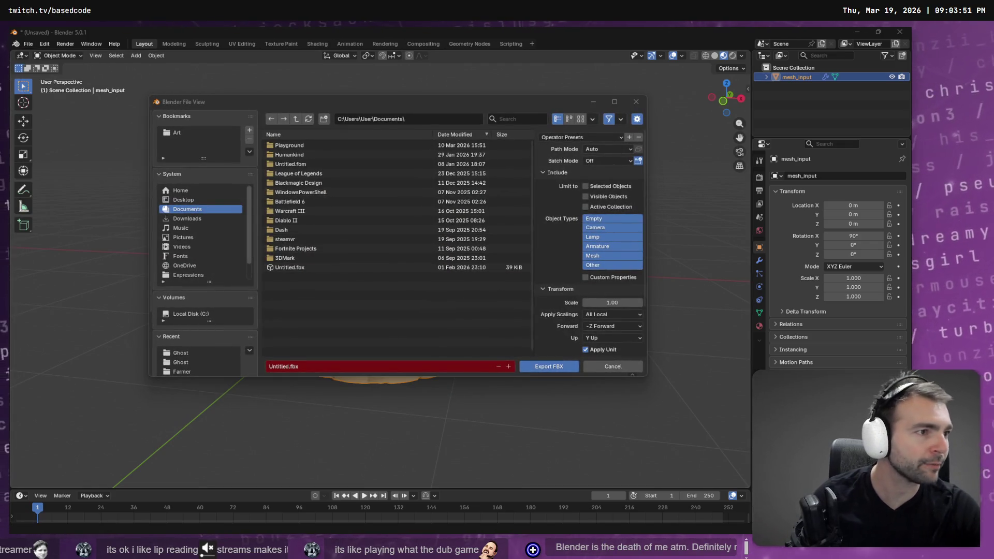
key(alt+Tab)
click(621, 178)
key(ctrl+c)
key(alt+Tab)
click(434, 120)
key(ctrl+v)
key(Return)
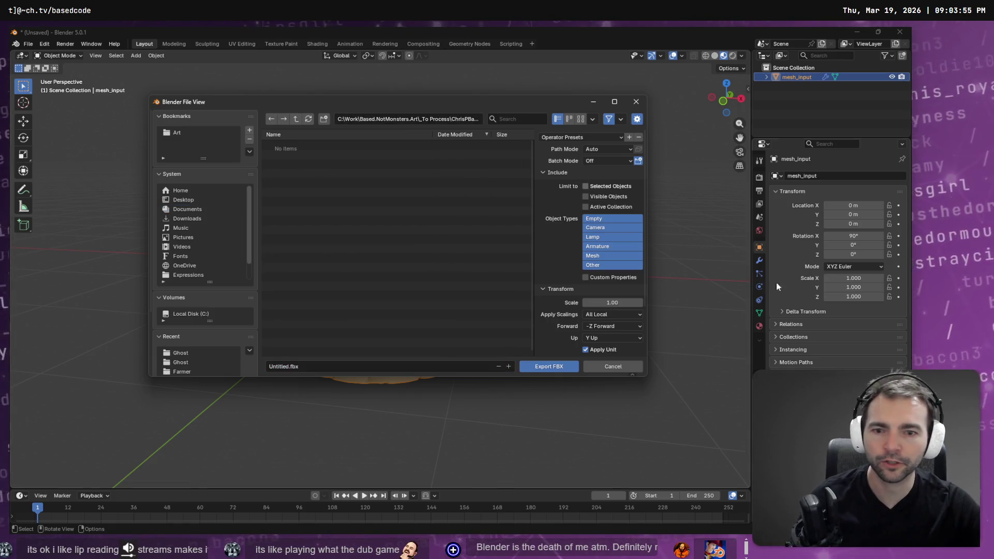
Export as ChrisPBacon.fbx with Path Mode Copy and Mesh-only object types
click(608, 149)
click(604, 207)
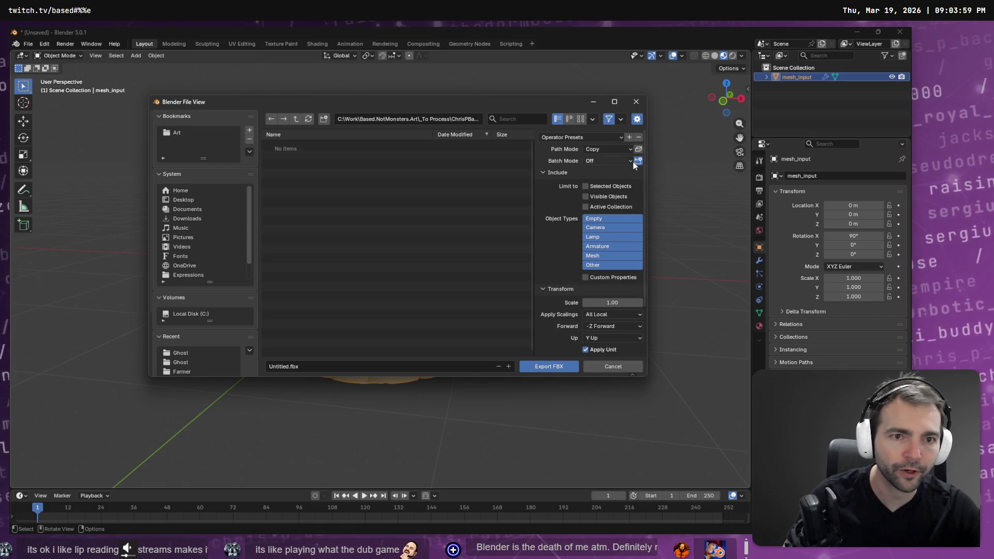
click(594, 256)
click(376, 365)
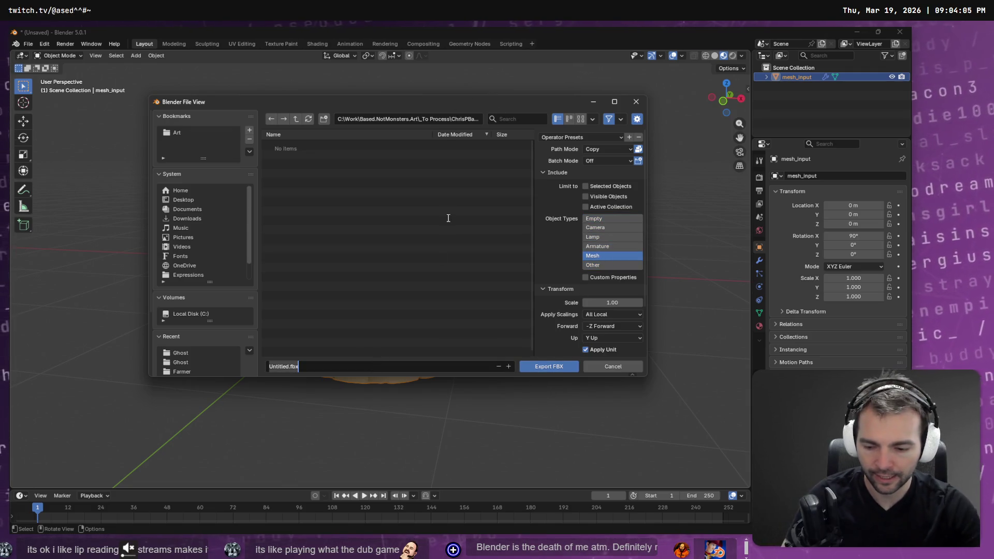
text(Chr)
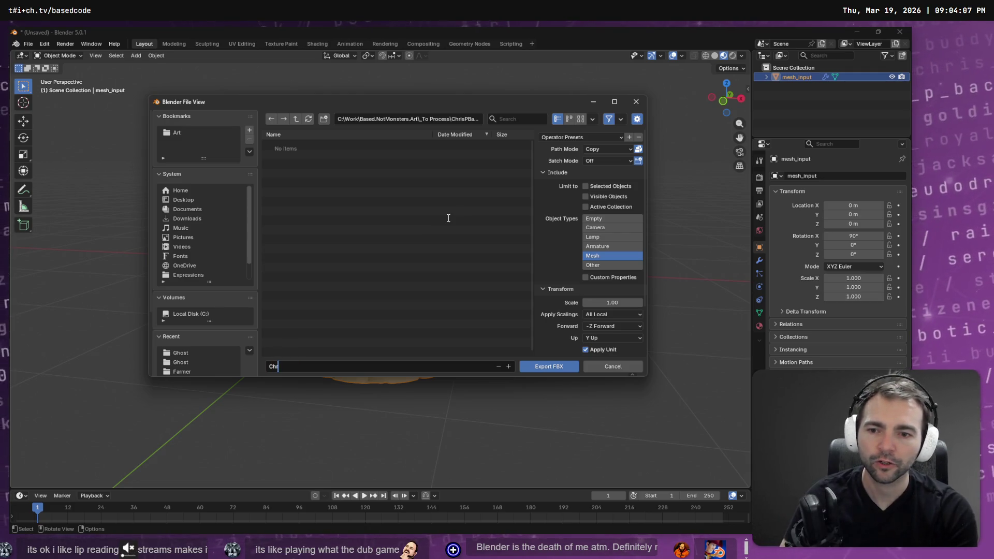
text(isPBacon.fbx)
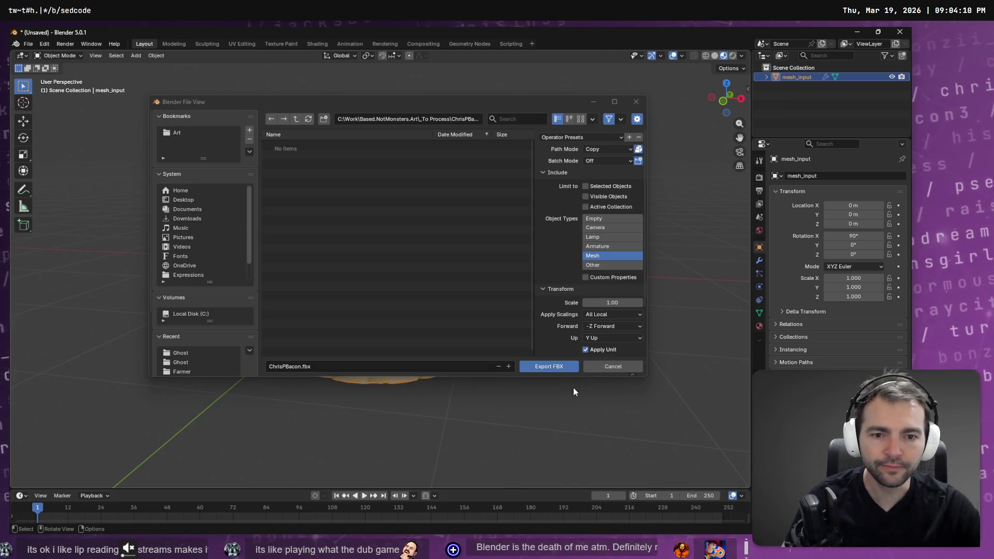
click(542, 366)
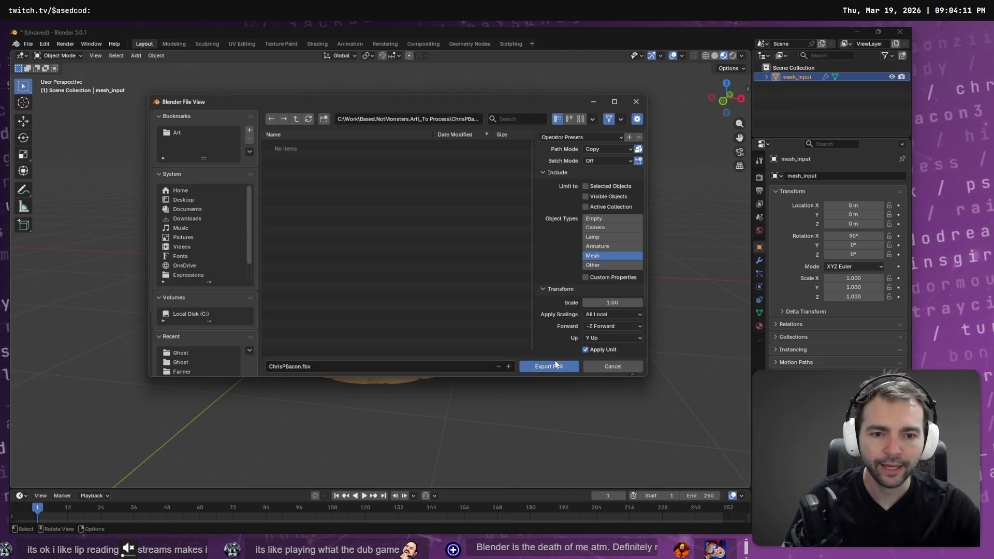
key(alt+Tab)
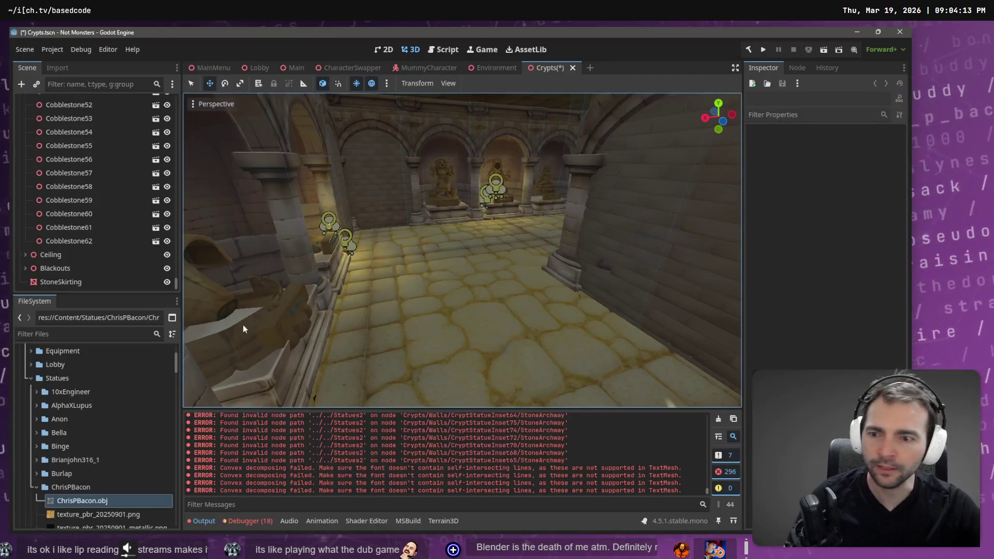
key(alt+Tab)
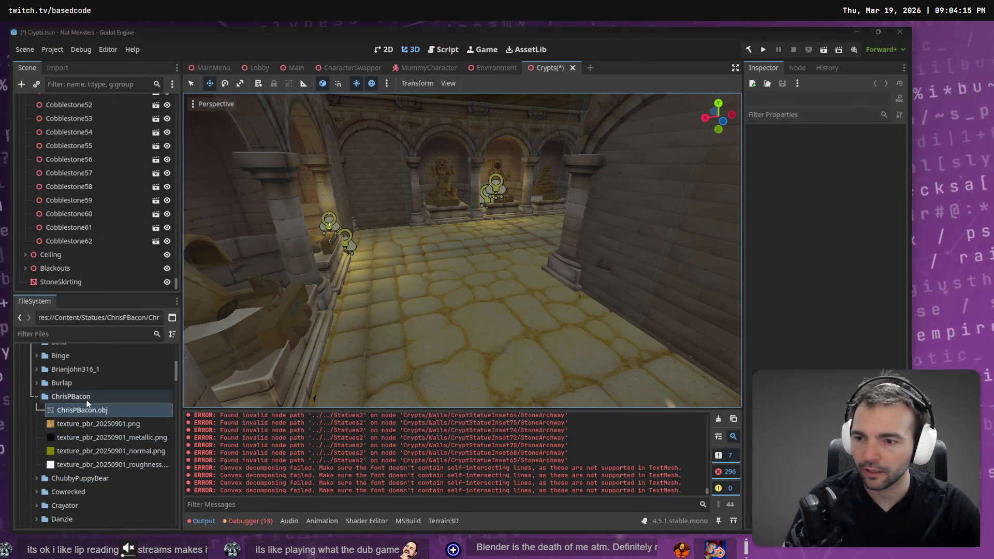
click(28, 43)
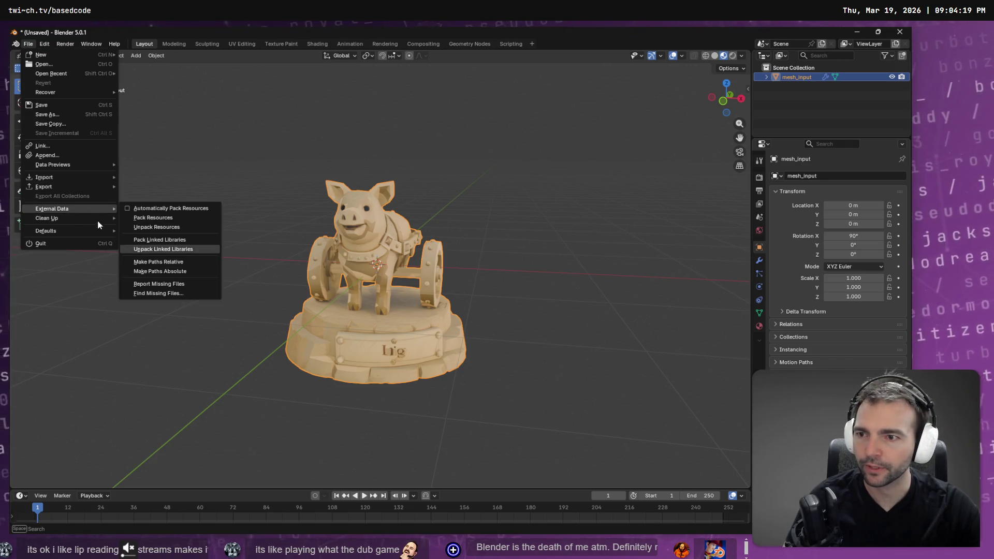
Reopen the FBX export browser and copy the ChrisPBacon export folder path
mouse_move(83, 187)
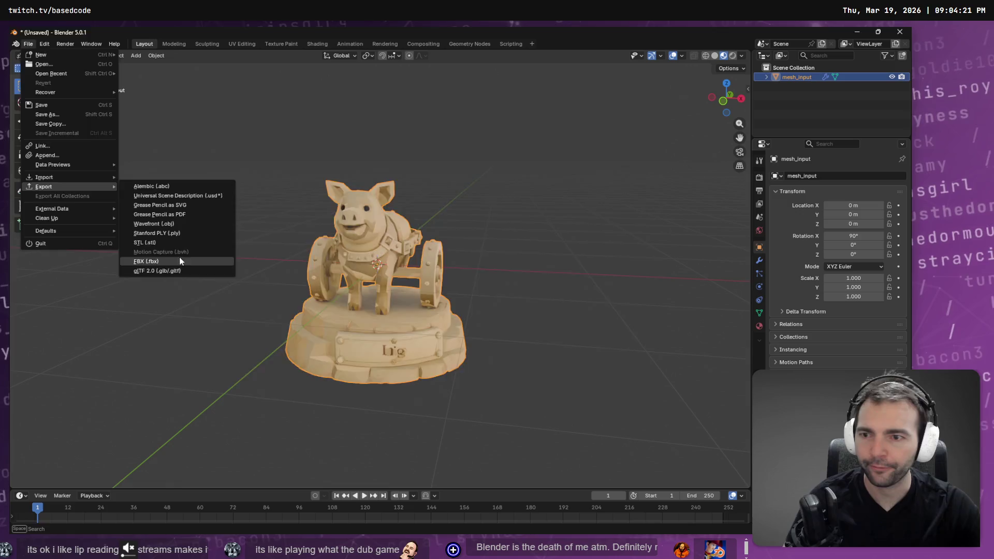
click(179, 257)
click(445, 119)
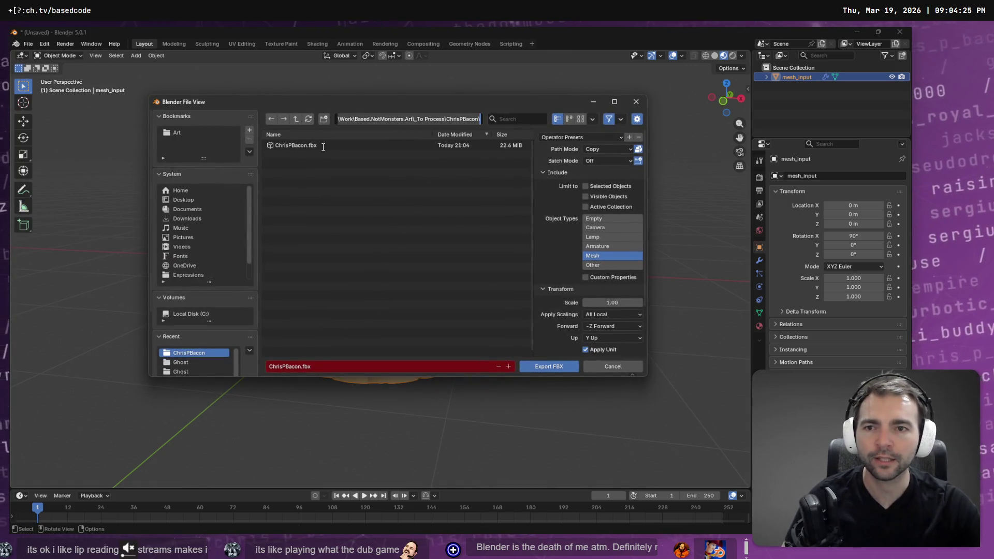
click(303, 147)
right_click(303, 148)
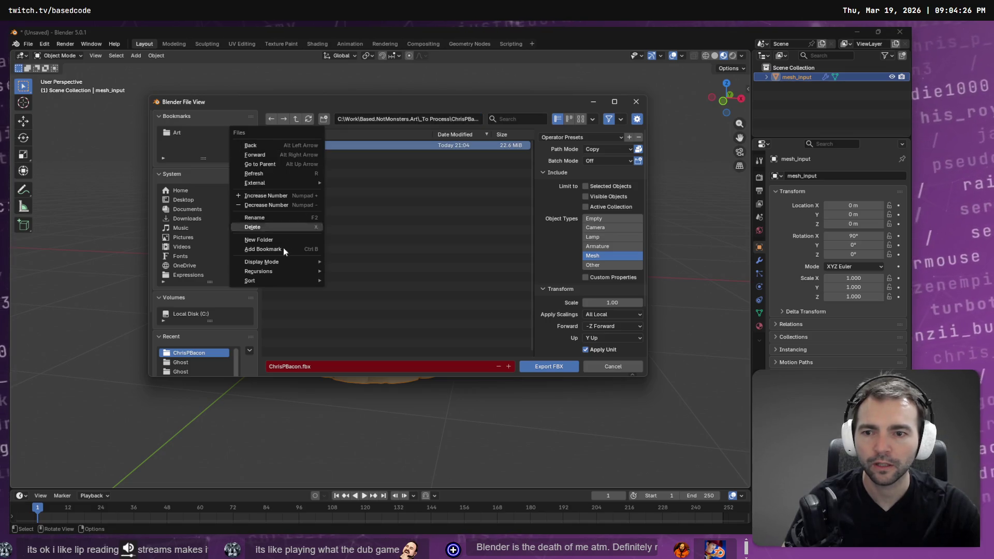
click(443, 117)
Open the ChrisPBacon folder in Explorer and drag ChrisPBacon.fbx into Godot
key(super+e)
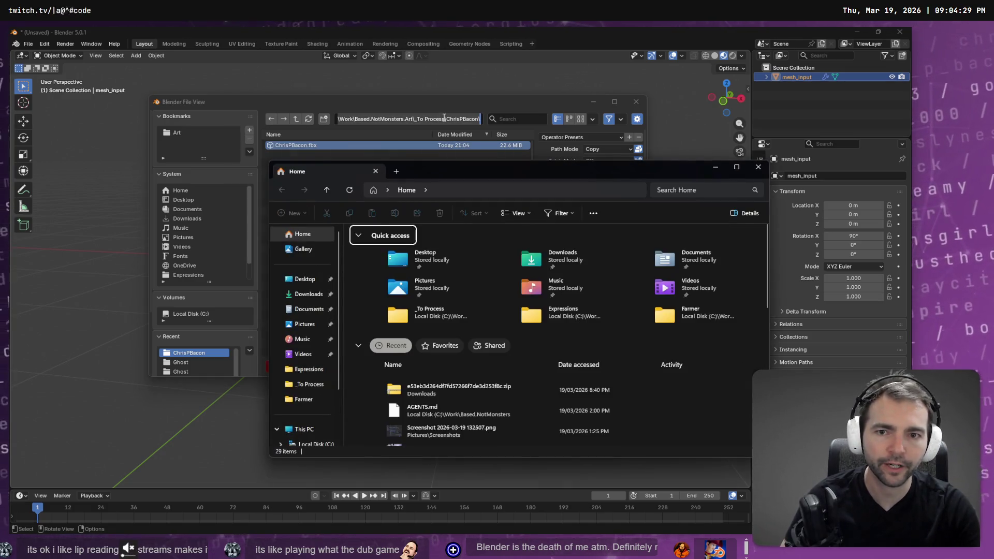
key(ctrl+l)
key(ctrl+v)
key(Return)
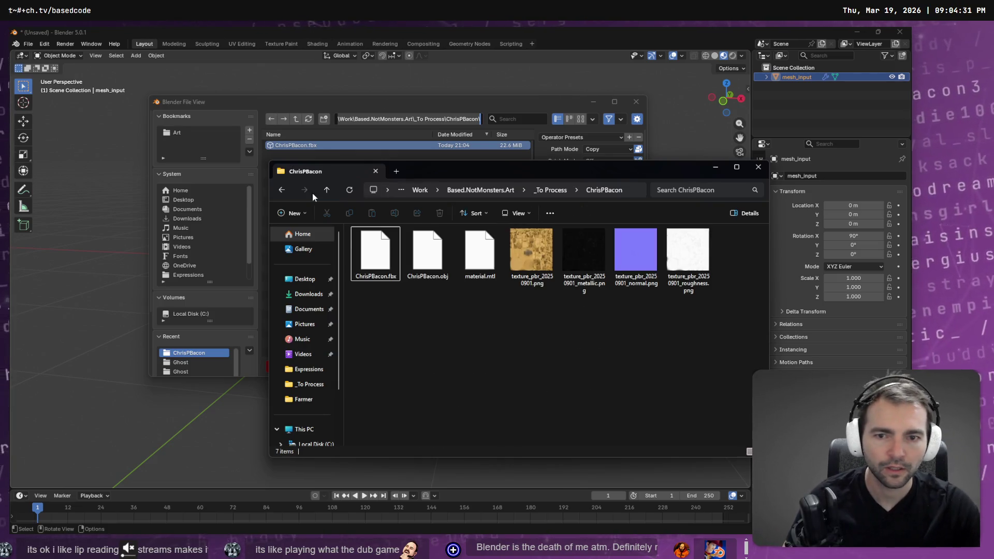
mouse_move(355, 235)
mouse_down()
mouse_move(370, 445)
mouse_move(230, 337)
mouse_move(80, 394)
mouse_up()
key(alt+Tab)
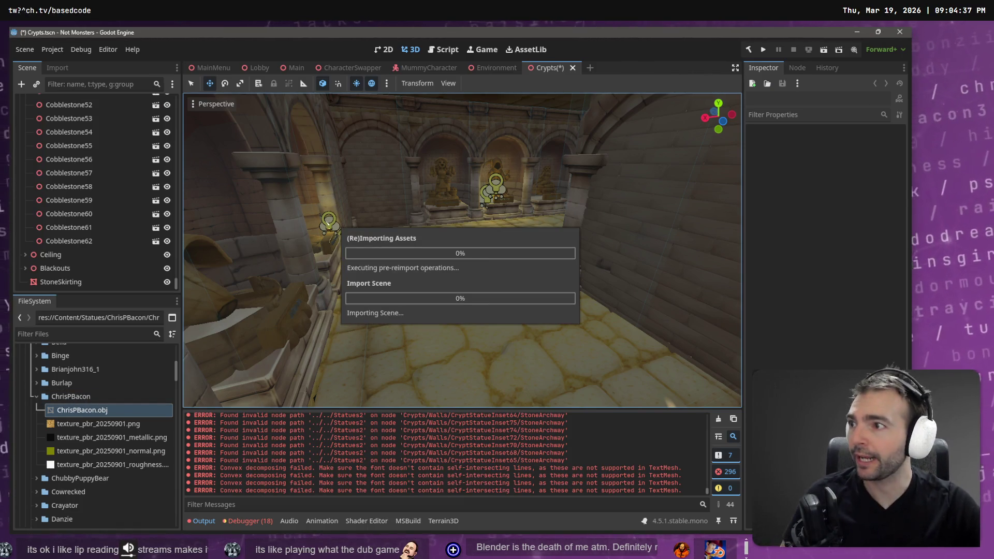
click(441, 117)
Export the pig as Wavefront OBJ named ChrisPBacon into the project's Statues/ChrisPBacon folder
key(ctrl+v)
key(Return)
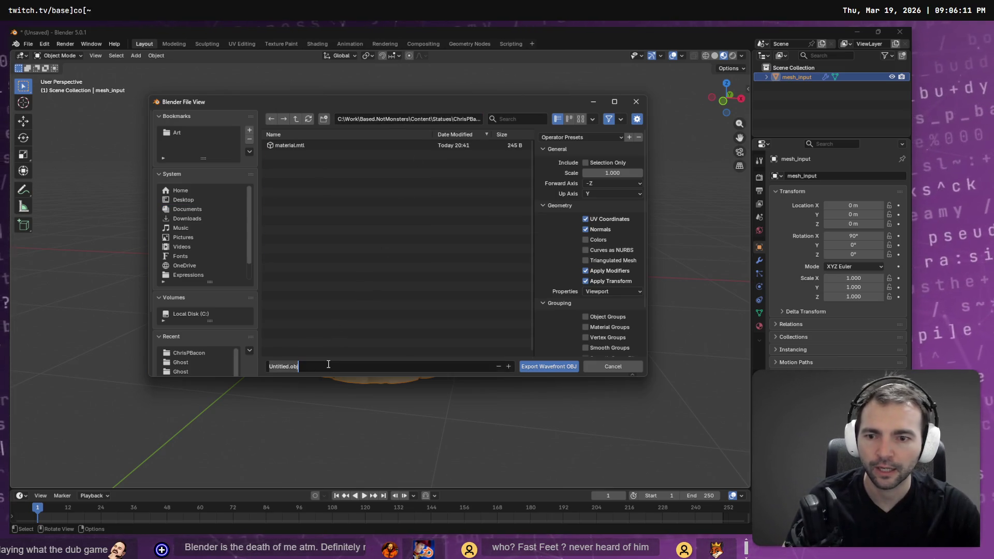
text(CHr)
key(BackSpace)
key(BackSpace)
key(BackSpace)
text(hrisPBacon)
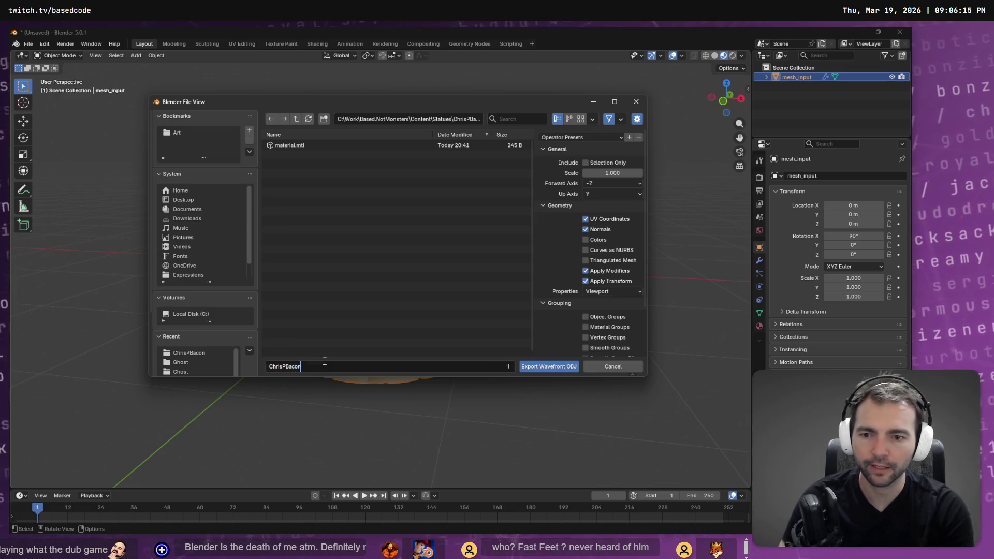
key(Return)
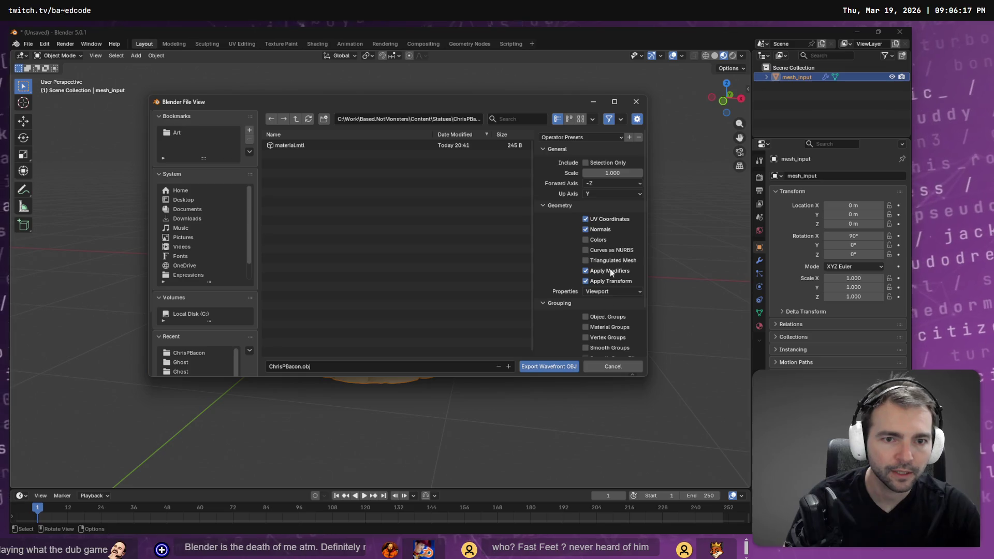
scroll(611, 279, down, 3)
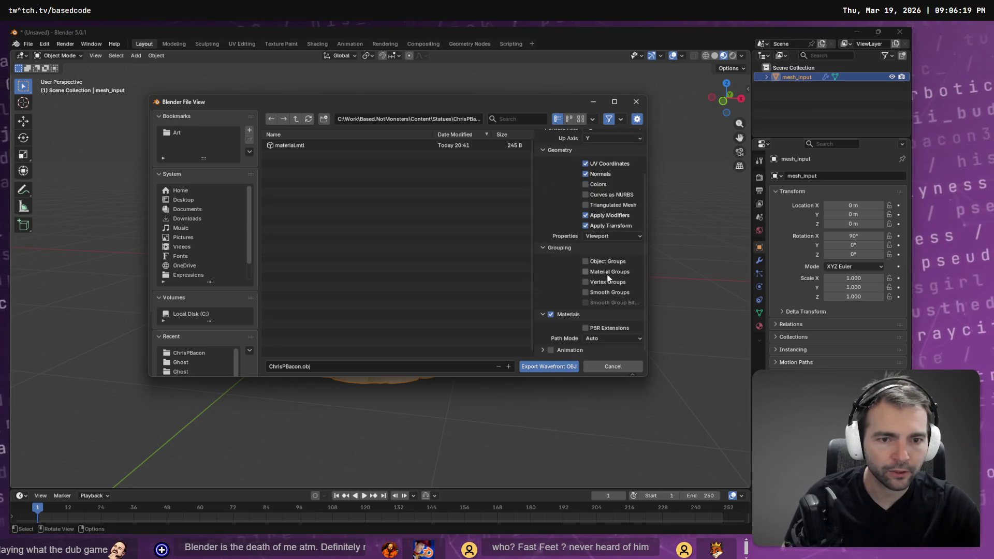
scroll(585, 340, up, 3)
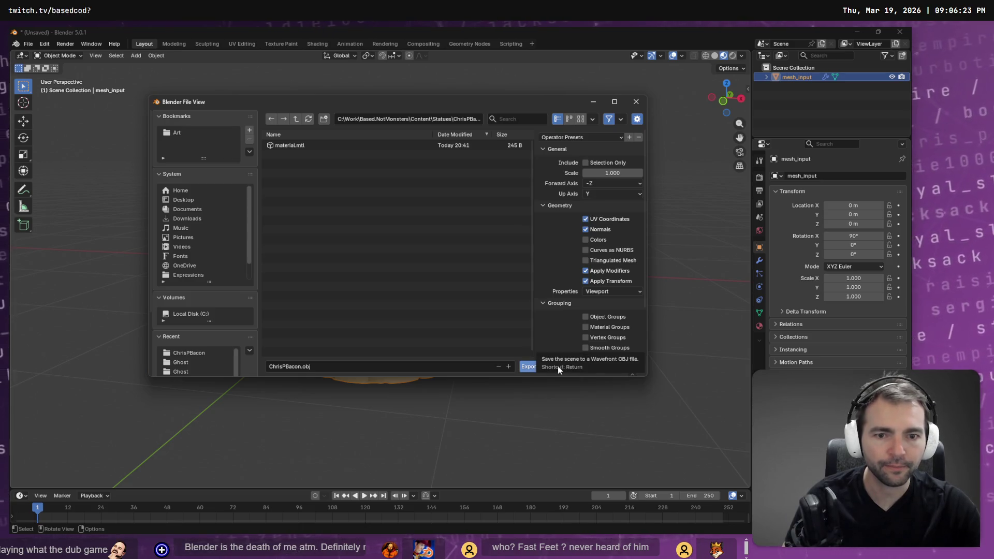
click(539, 370)
key(alt+Tab)
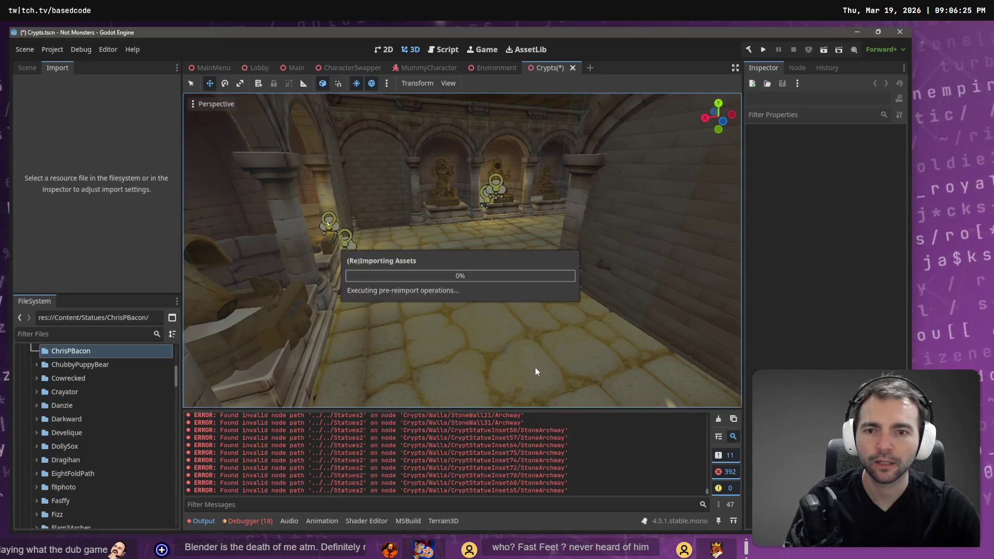
Set ChrisPBacon.obj's import Scale Mesh to 1.3 on X, Y and Z
click(36, 352)
click(60, 365)
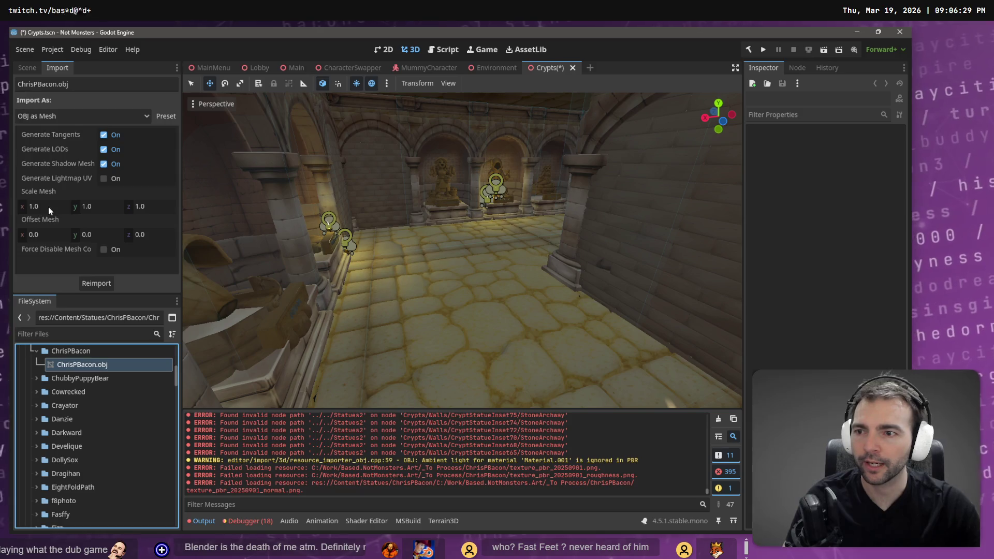
click(48, 207)
text(1.3)
key(Tab)
text(1.3)
key(Tab)
text(1.)
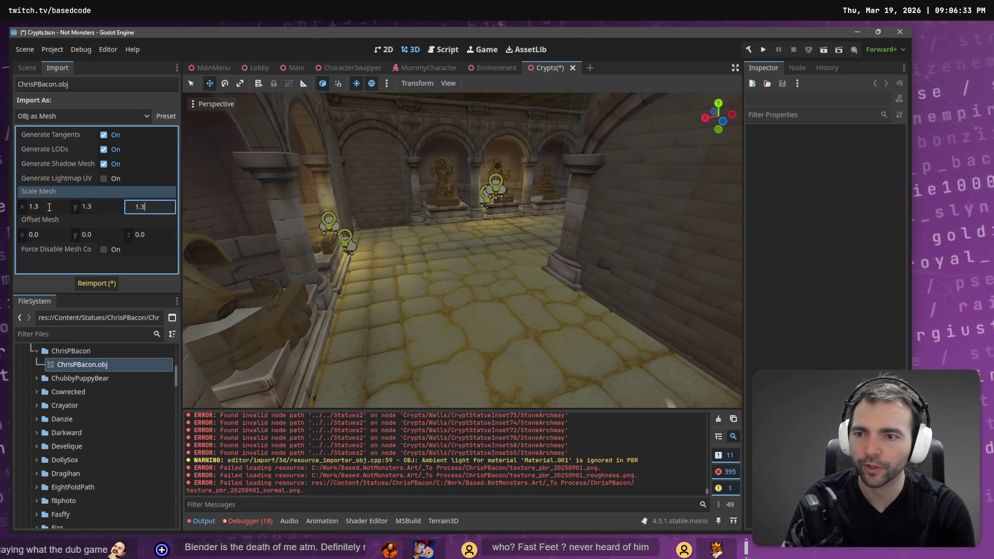
text(3)
key(Return)
Drag the ChrisPBacon statue into the crypt corridor and frame it
drag(88, 365, 455, 270)
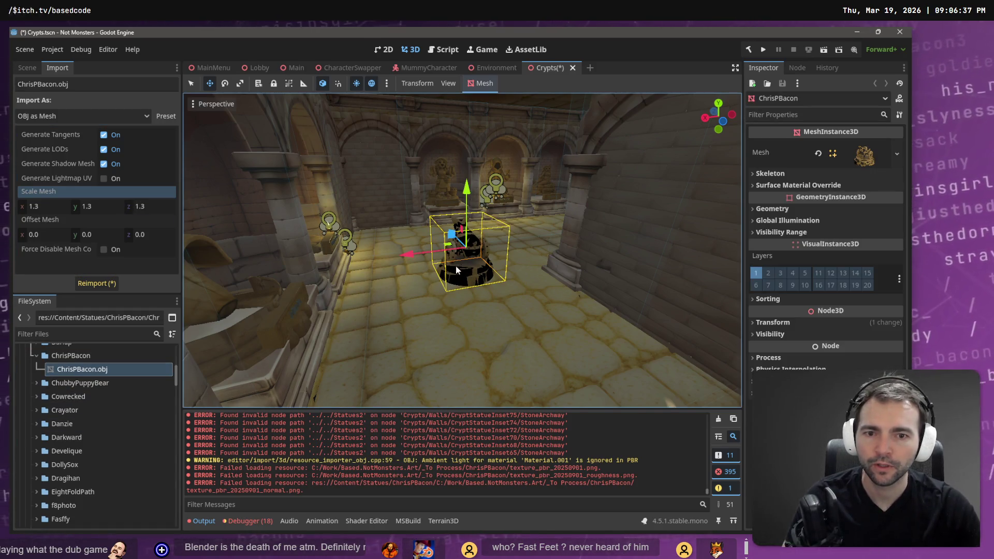
scroll(455, 271, up, 3)
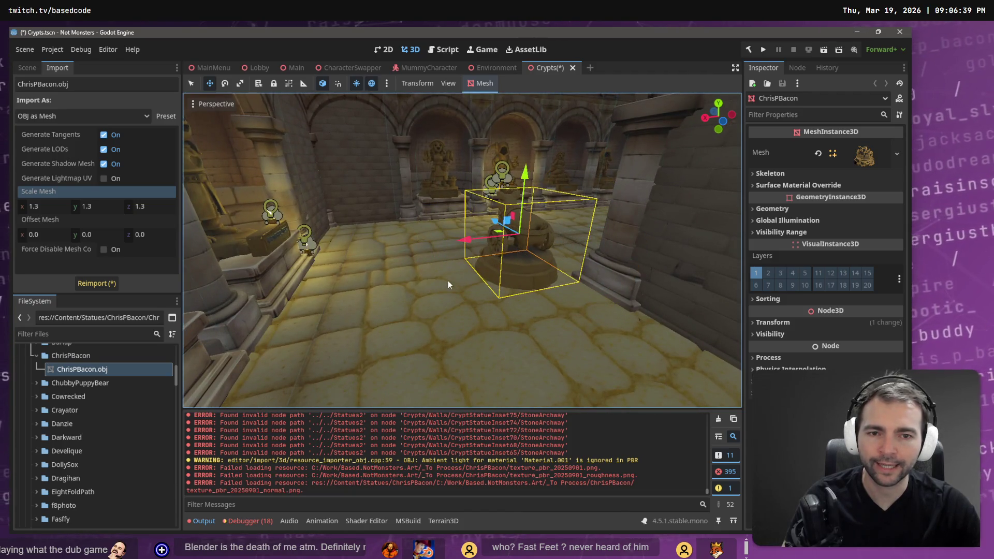
scroll(448, 284, up, 5)
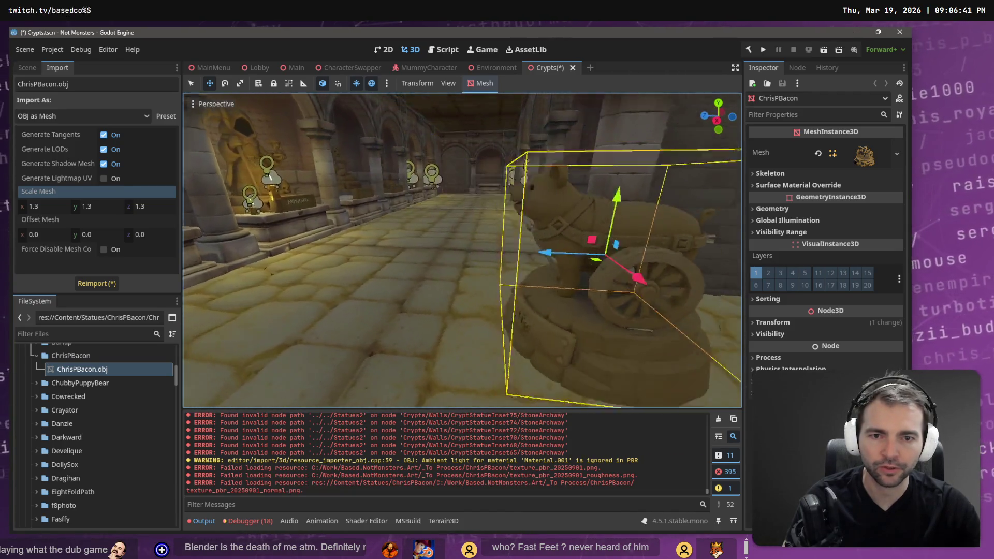
key(f)
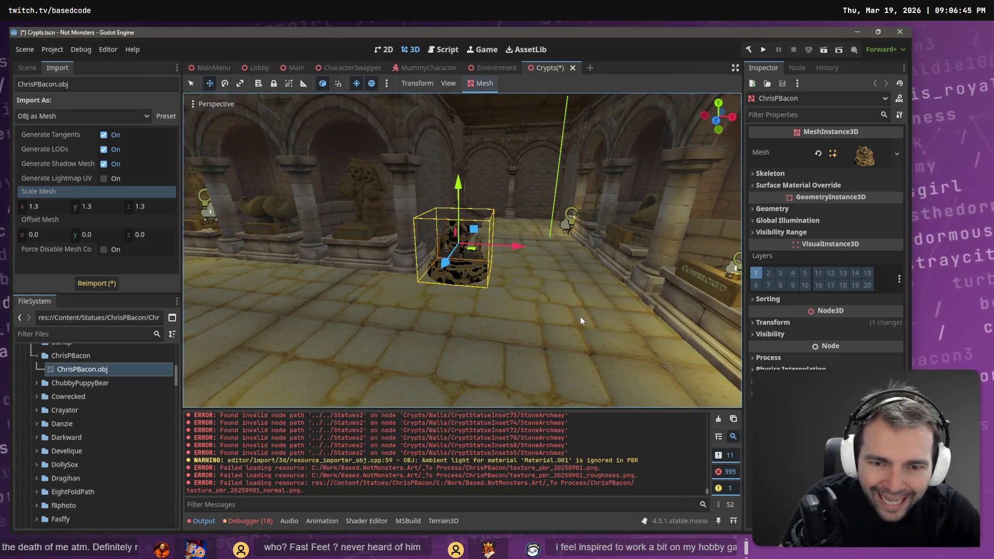
scroll(582, 275, up, 4)
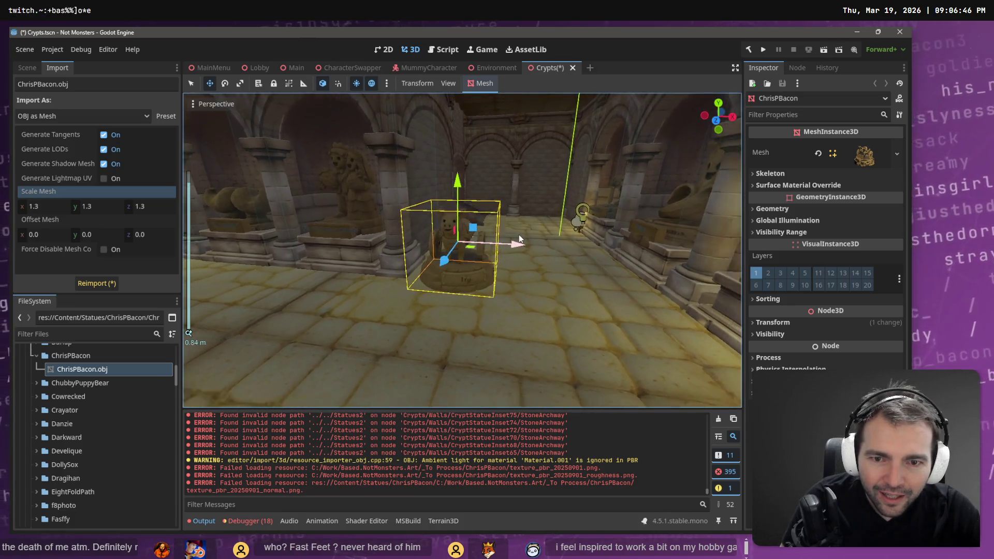
scroll(520, 239, up, 5)
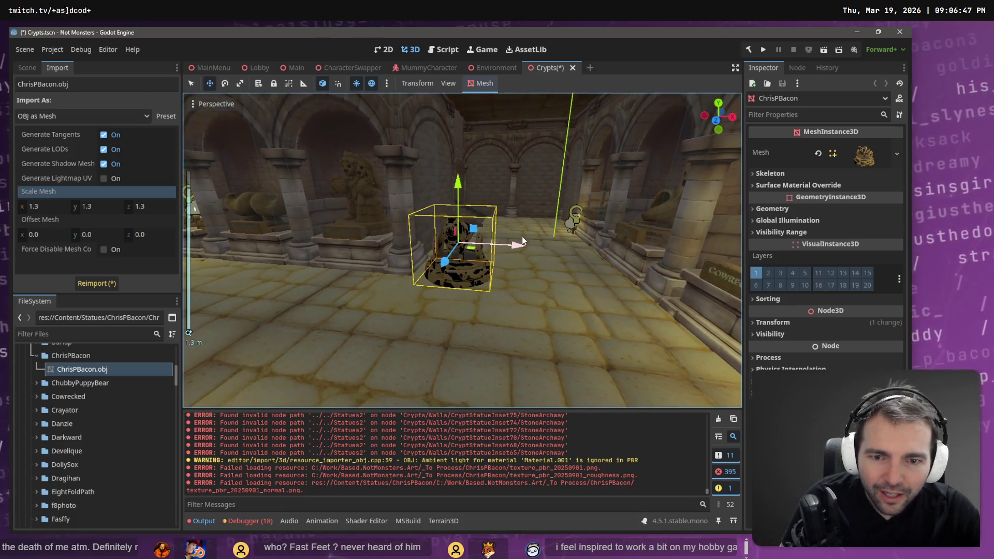
scroll(462, 250, down, 8)
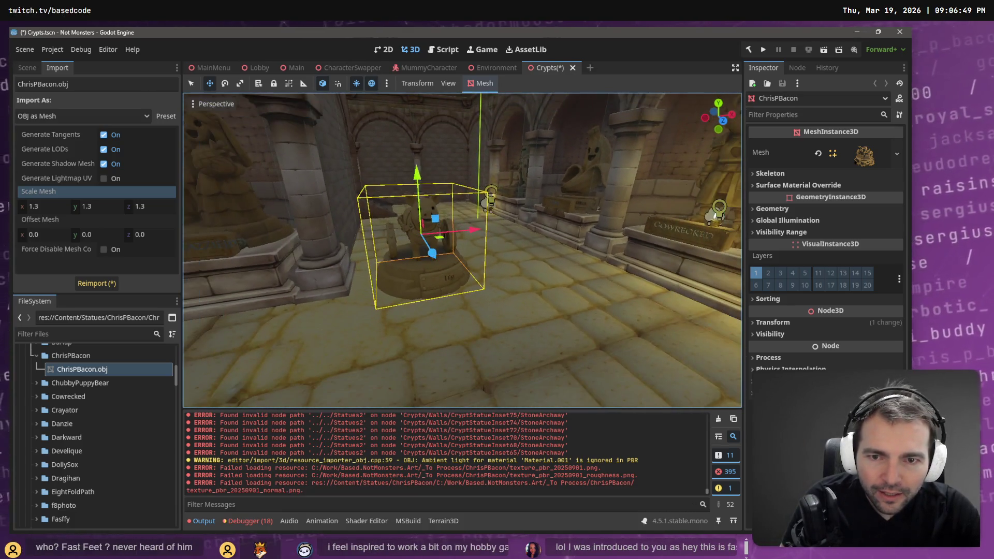
scroll(462, 250, up, 8)
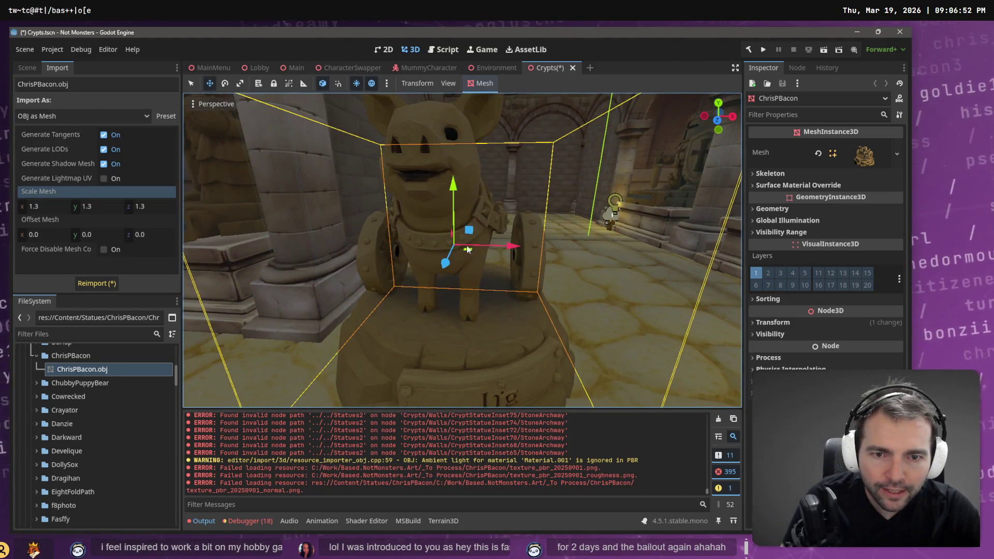
key(alt+Tab)
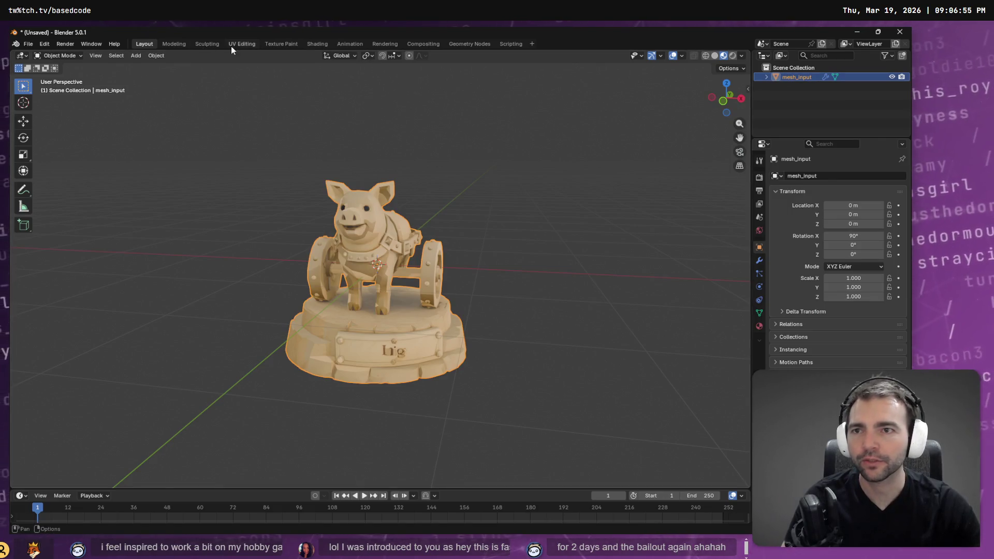
Enter Edit Mode on the pig statue and select all its geometry
click(97, 56)
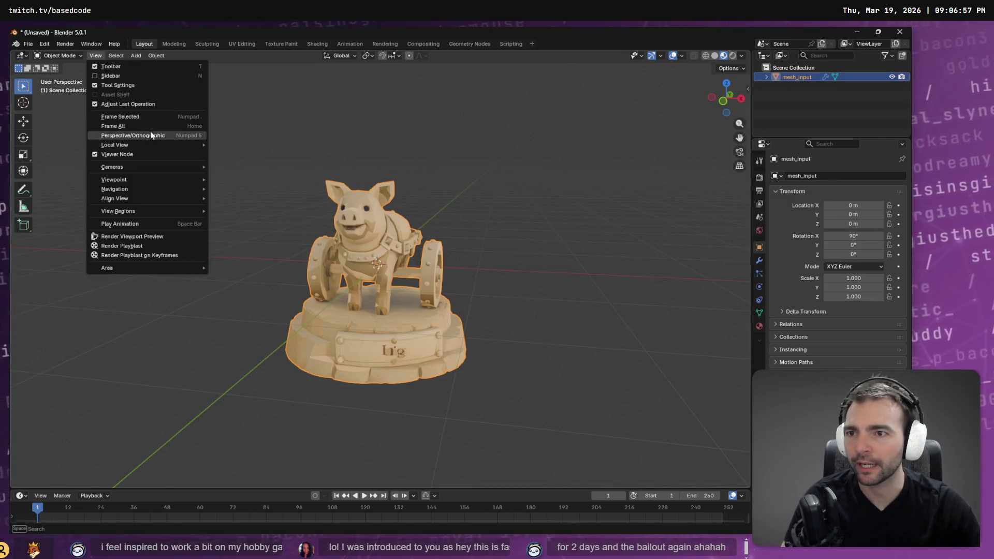
mouse_move(169, 179)
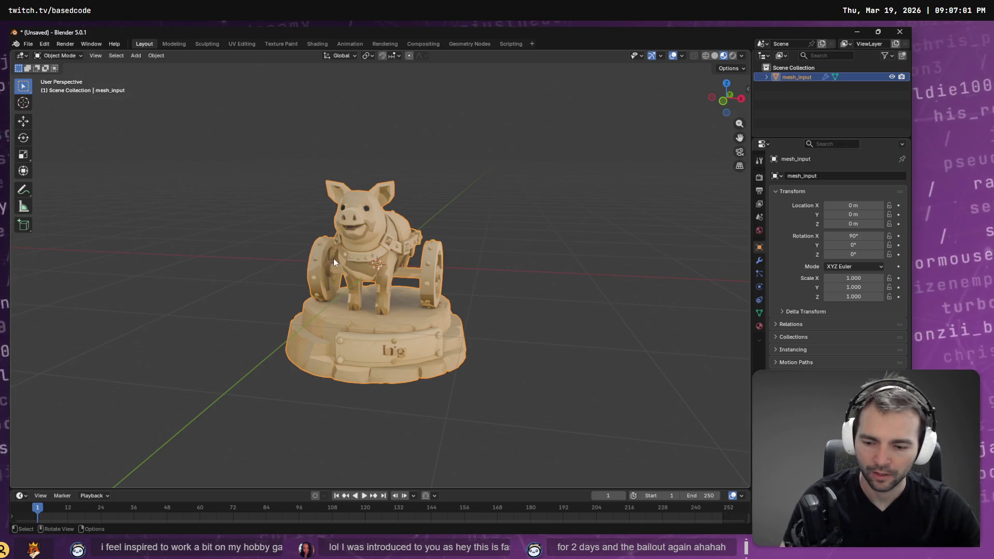
key(F3)
text(normals)
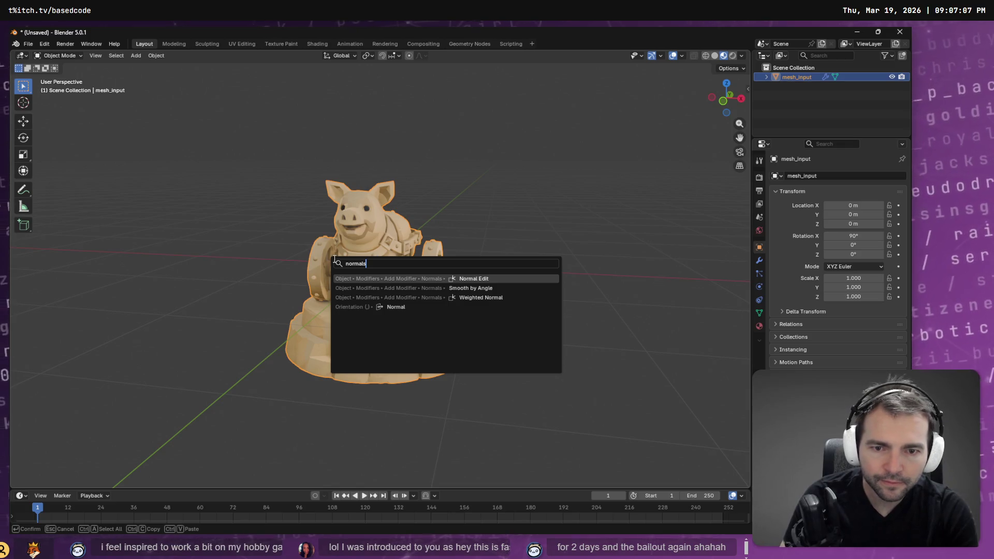
key(Escape)
key(Tab)
key(a)
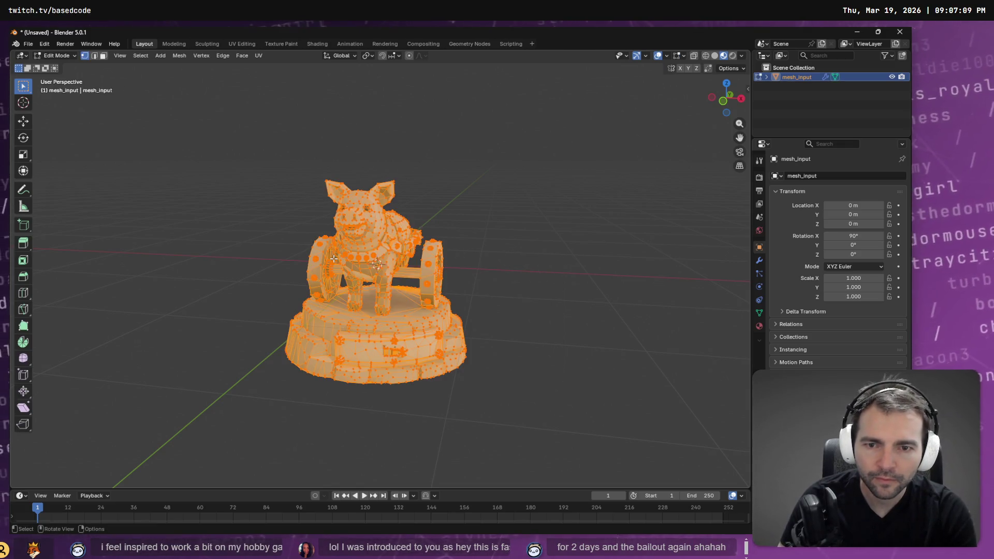
Browse the F3 search results for normals operators and normals display options
key(F3)
text(normals)
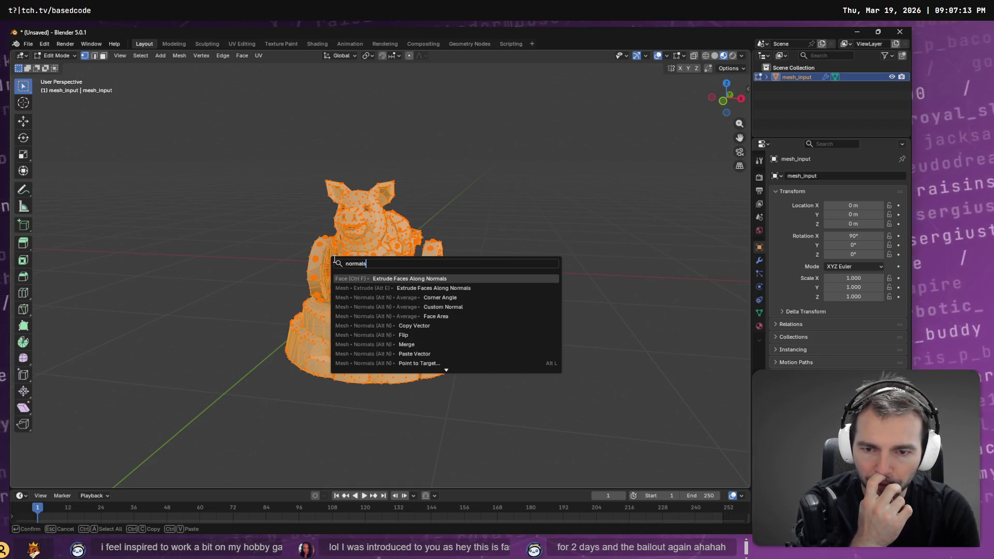
key(Down)
key(Down)
key(Down)
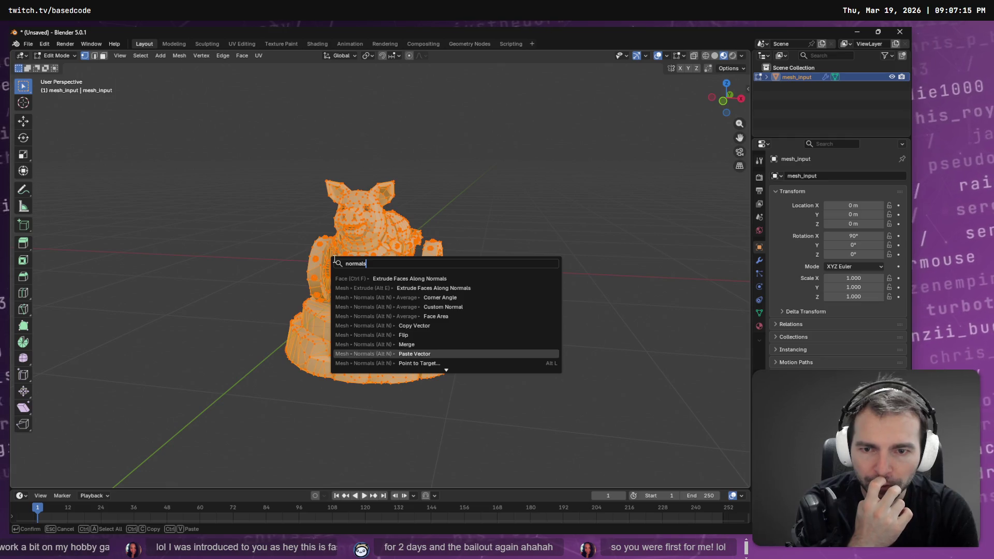
key(Down)
key(Down)
key(Down)
key(Down)
key(Down)
key(Down)
key(BackSpace)
key(BackSpace)
key(BackSpace)
text(show m)
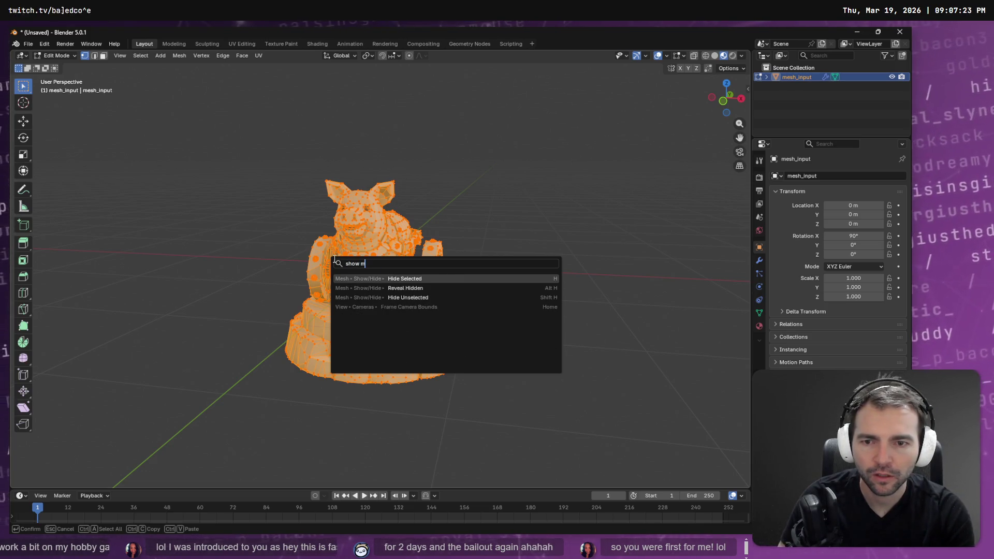
text(an)
key(BackSpace)
key(BackSpace)
key(BackSpace)
text(No)
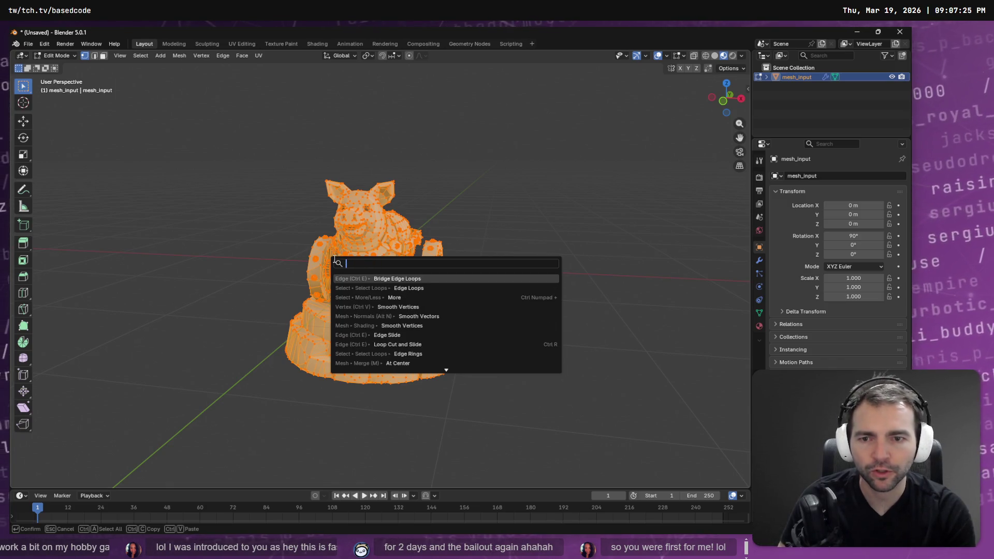
text(rmals)
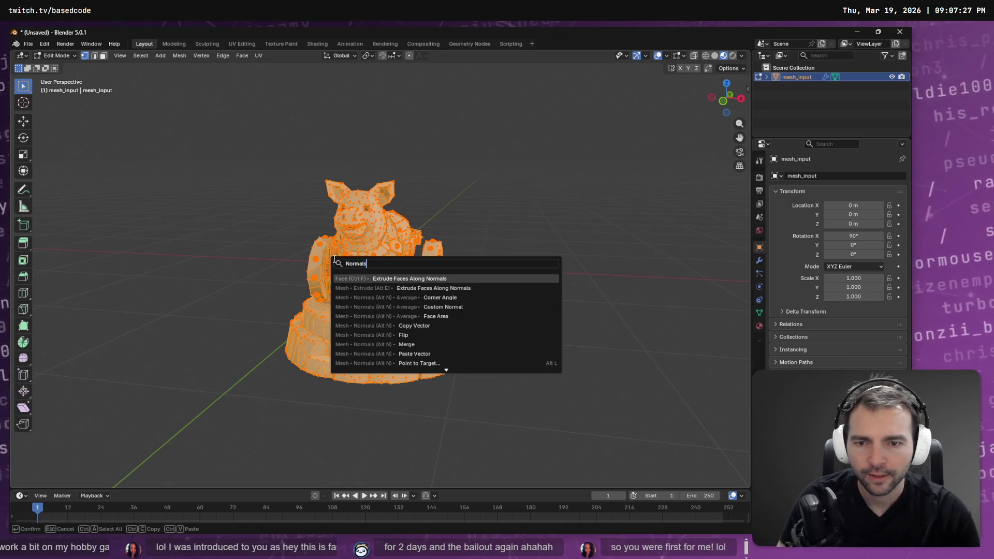
scroll(462, 360, down, 7)
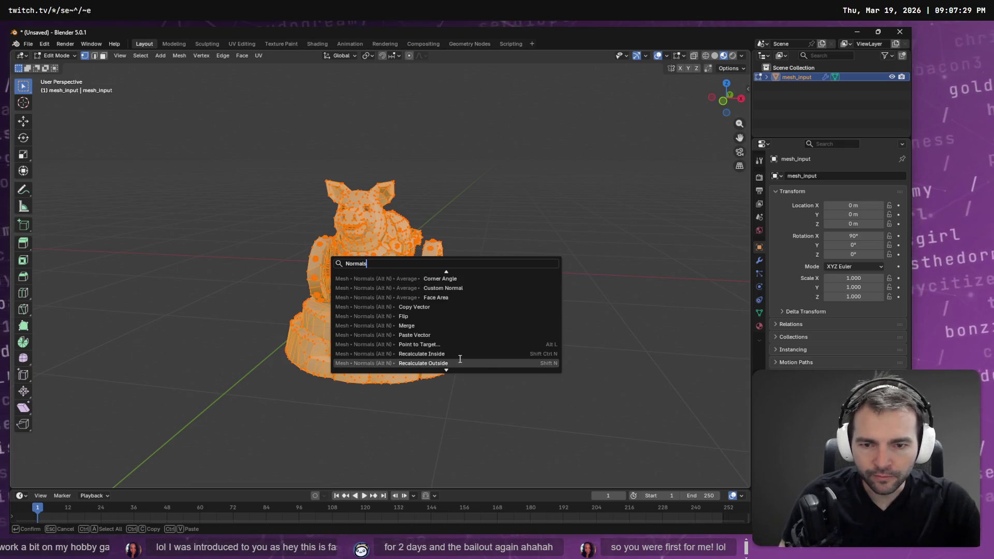
scroll(463, 360, down, 10)
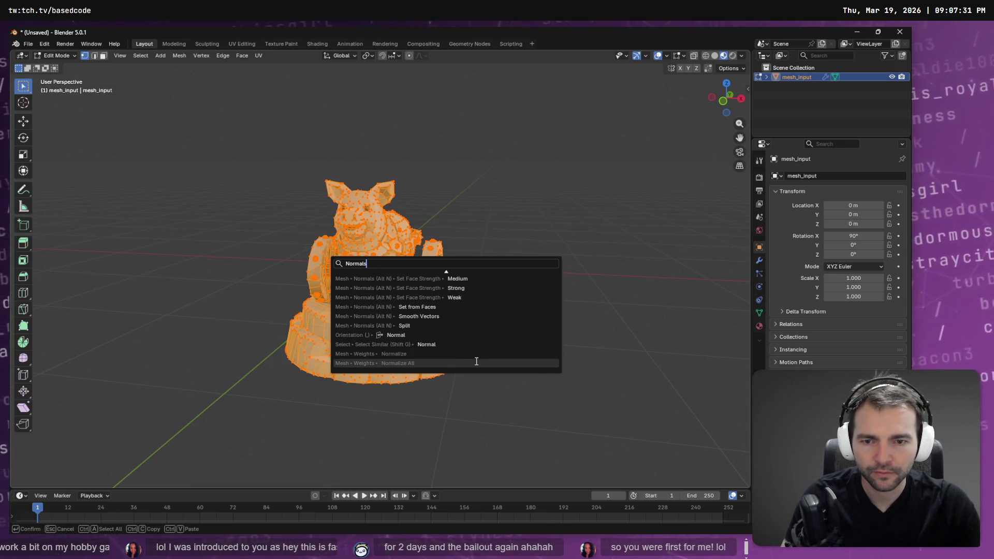
key(Escape)
scroll(435, 262, up, 5)
Box-select the axle edges between the wheels in Edge mode with X-Ray on
key(b)
drag(434, 263, 434, 290)
key(alt+a)
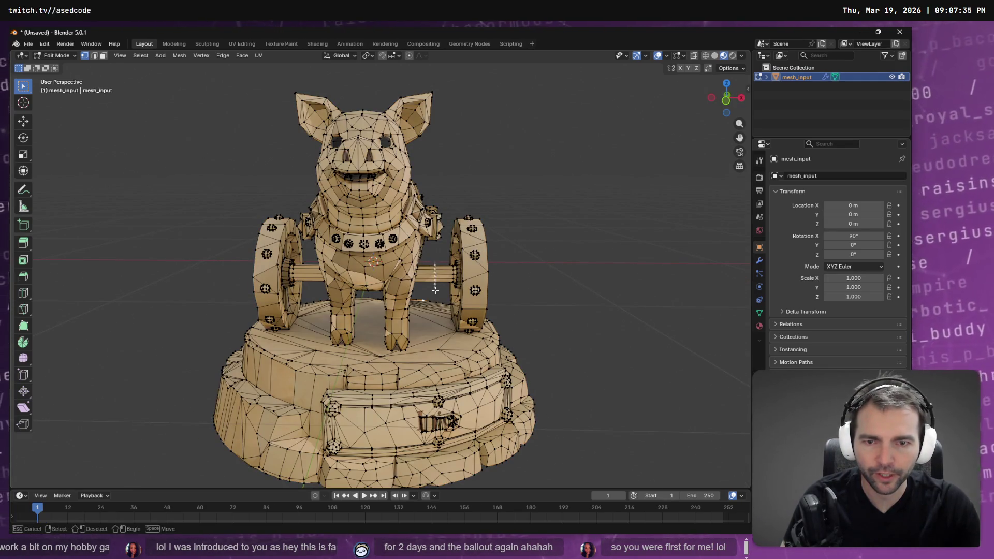
click(94, 55)
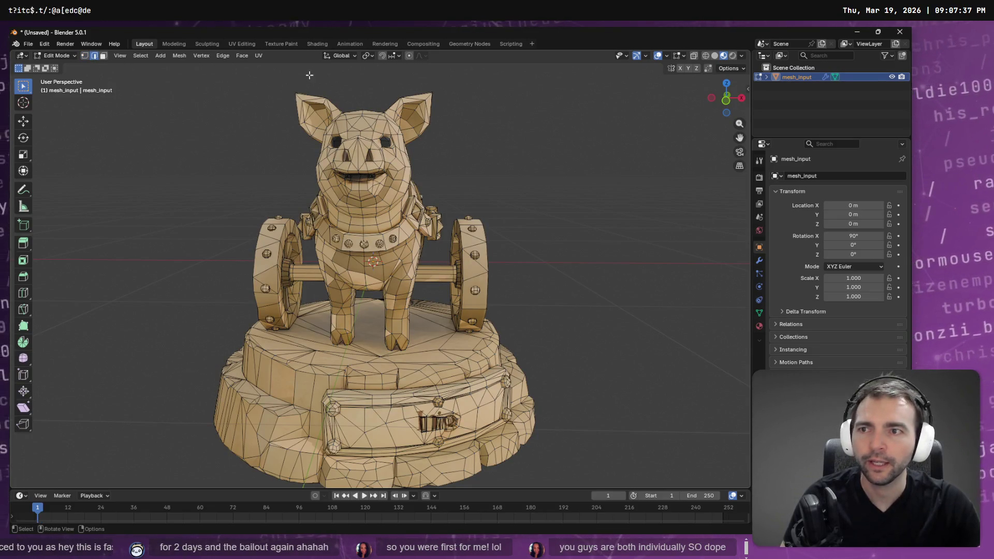
click(697, 56)
key(b)
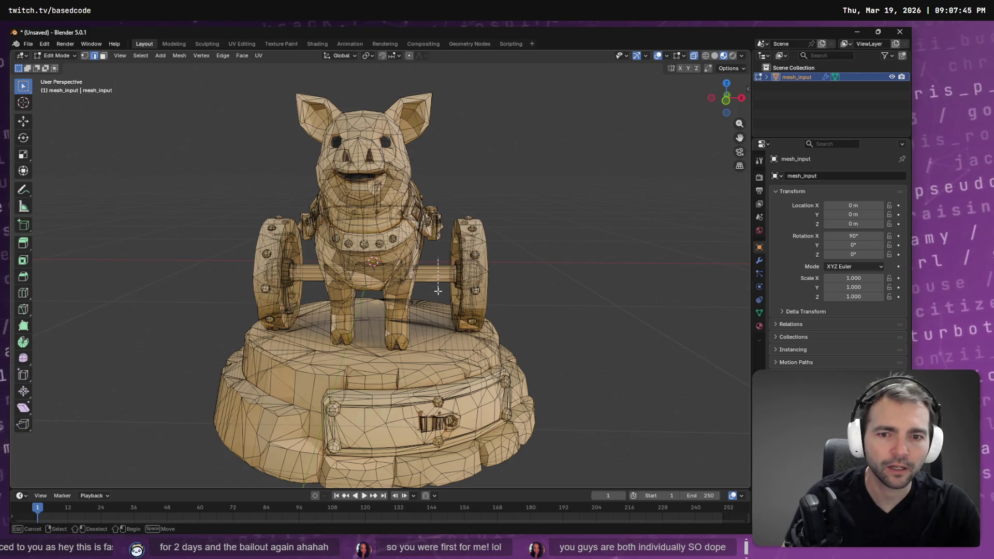
drag(434, 258, 435, 285)
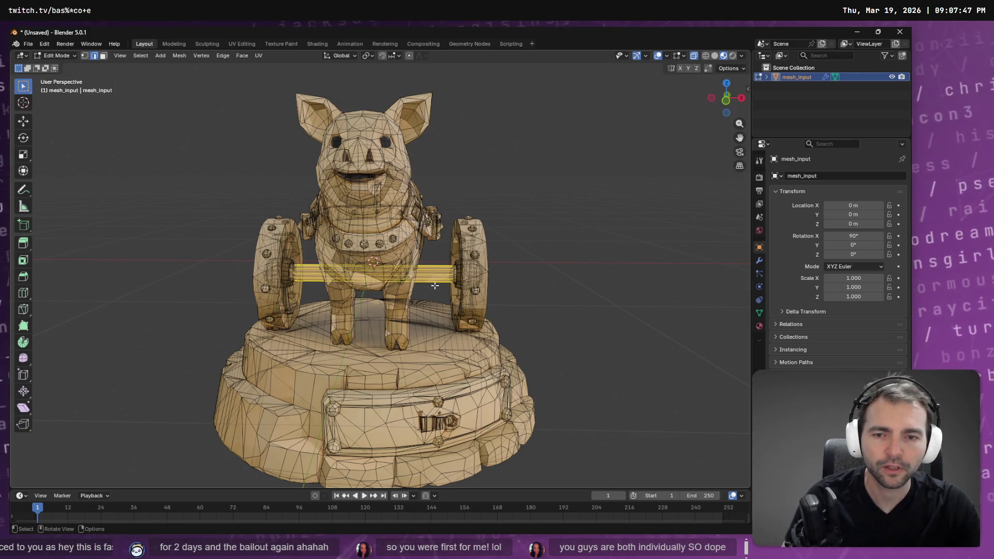
Flip the selected axle's normals and return to Object Mode
key(F3)
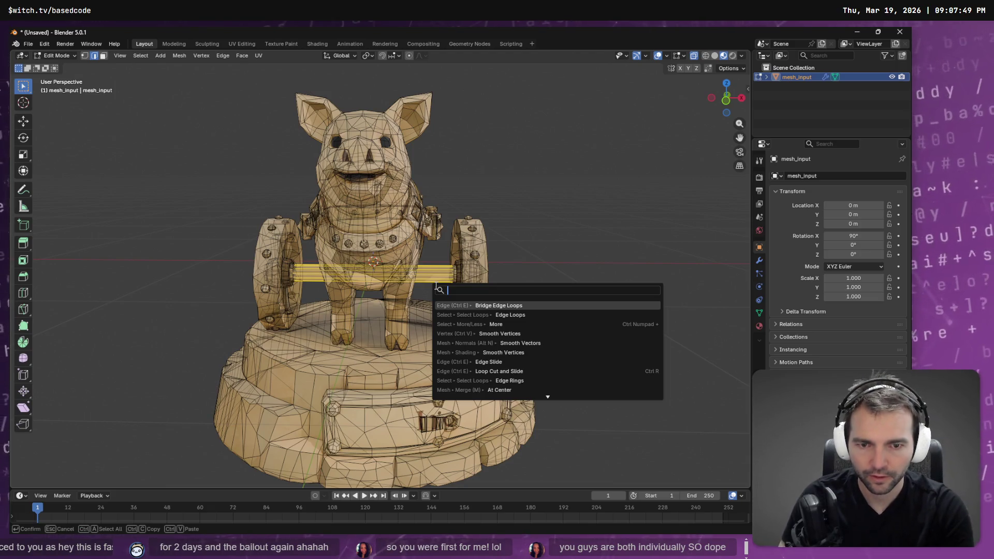
text(flip)
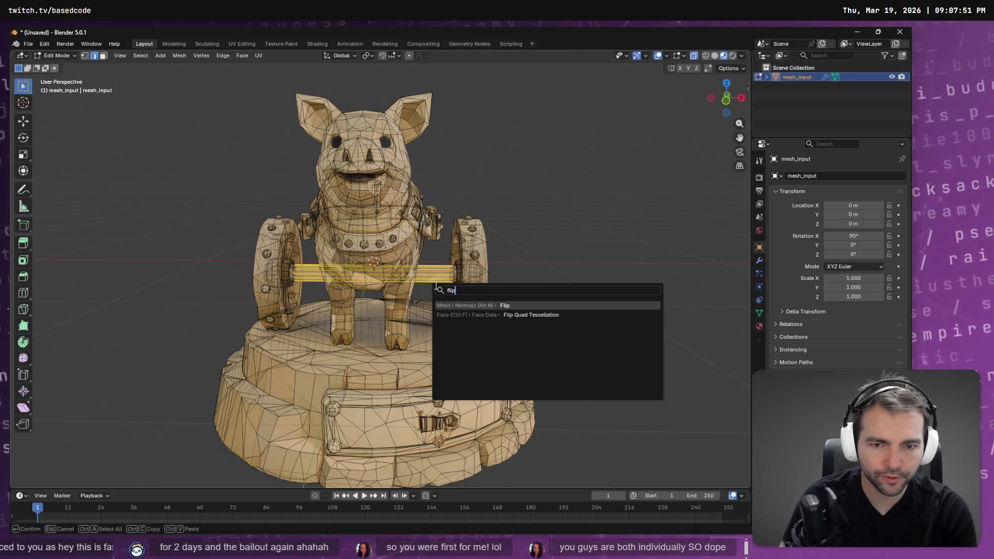
key(Return)
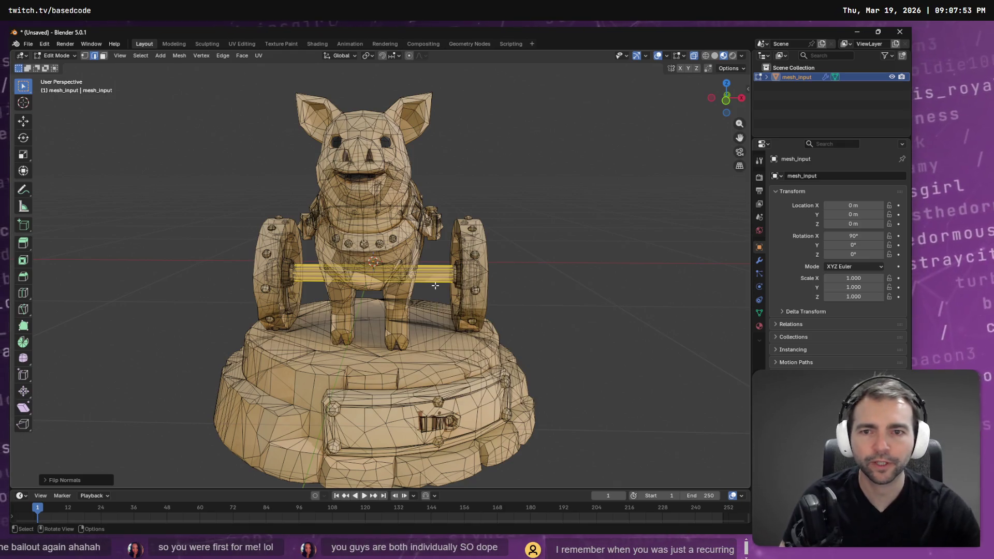
key(Tab)
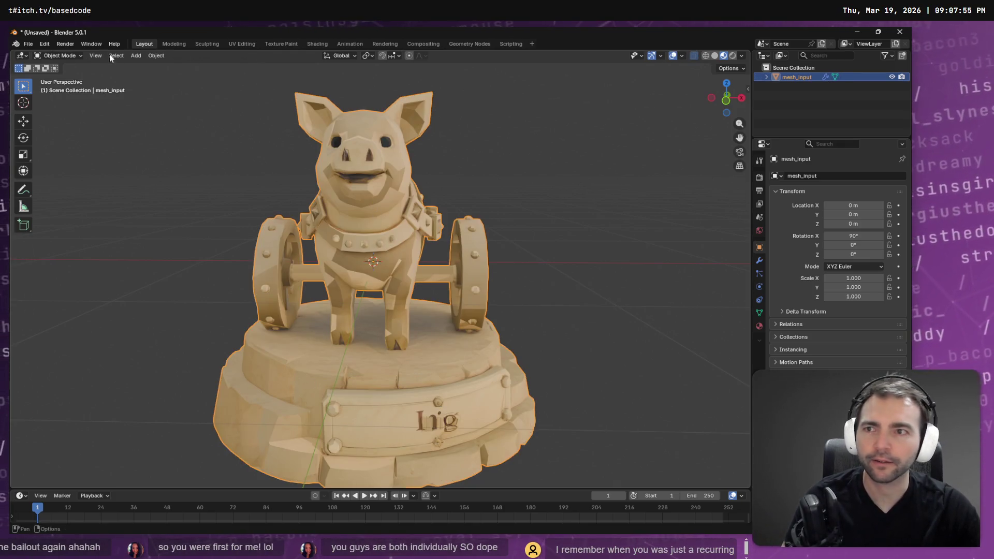
Re-export the fixed pig as Wavefront OBJ, overwriting the existing ChrisPBacon.obj
click(28, 43)
mouse_move(72, 187)
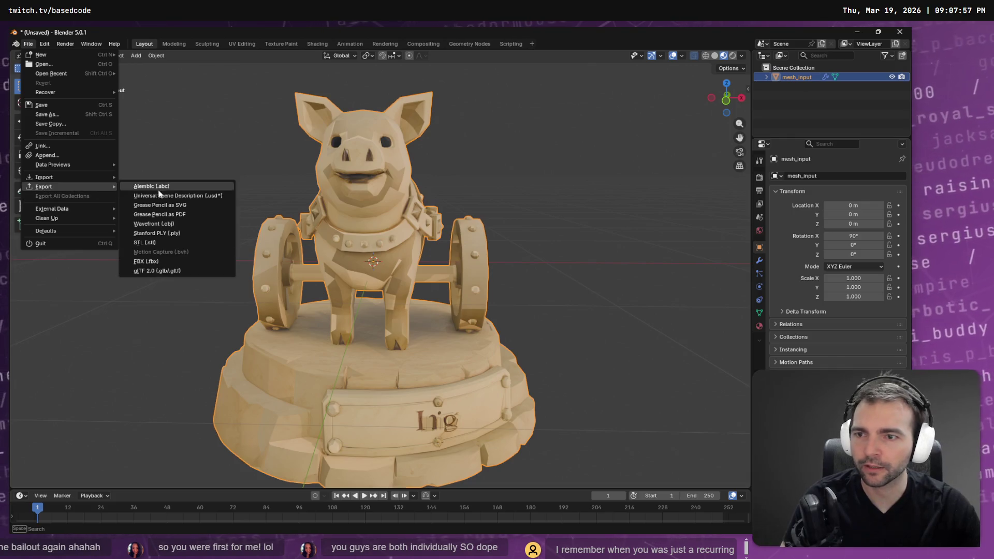
click(186, 222)
click(312, 154)
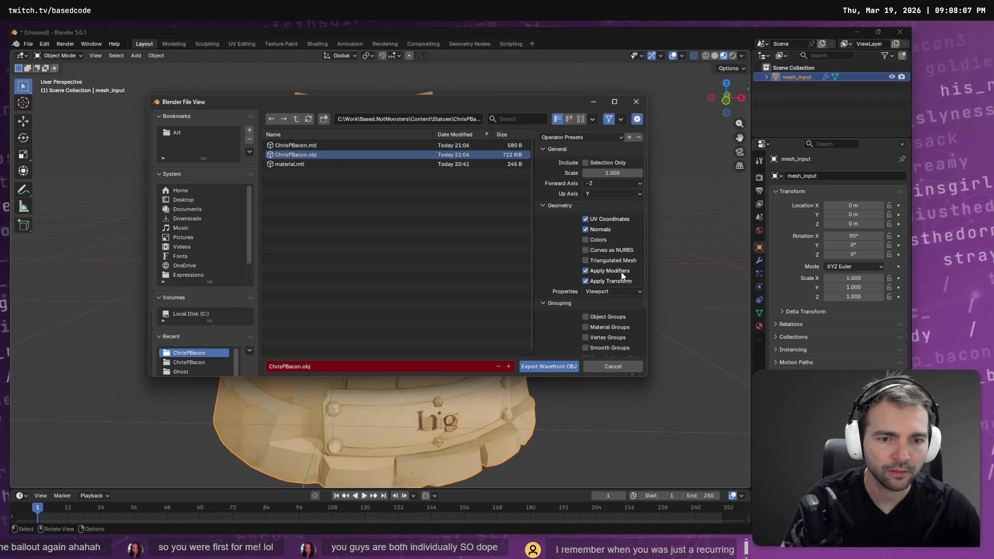
scroll(623, 276, down, 3)
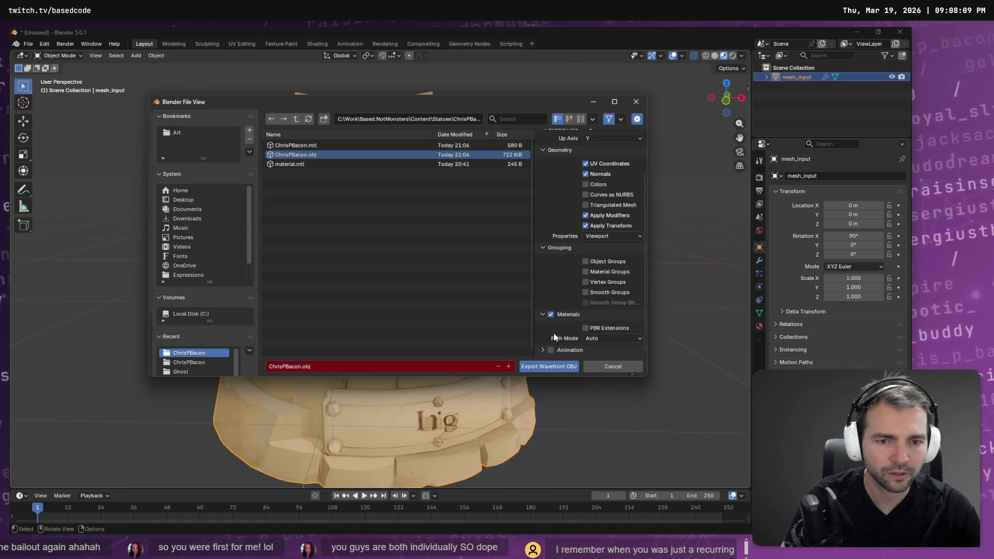
click(550, 367)
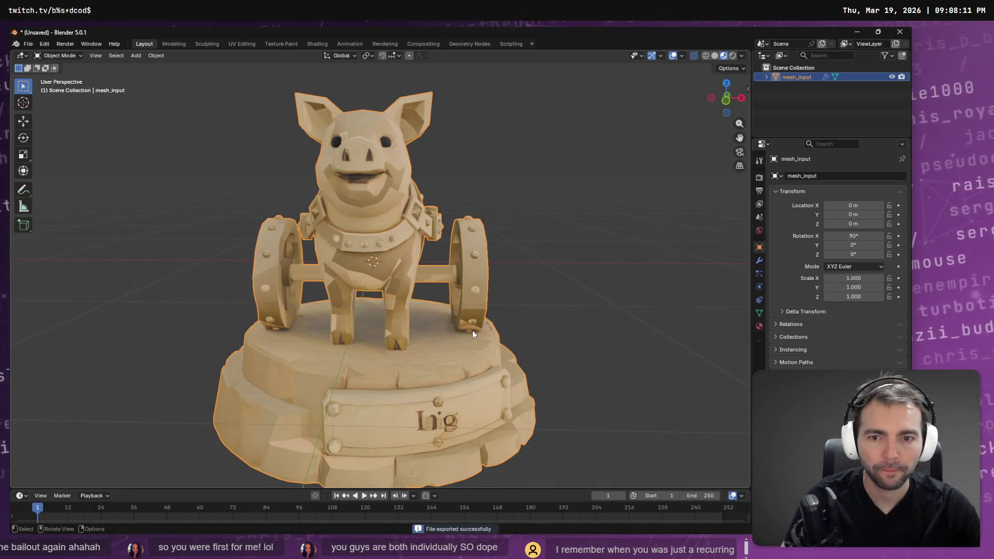
key(alt+Tab)
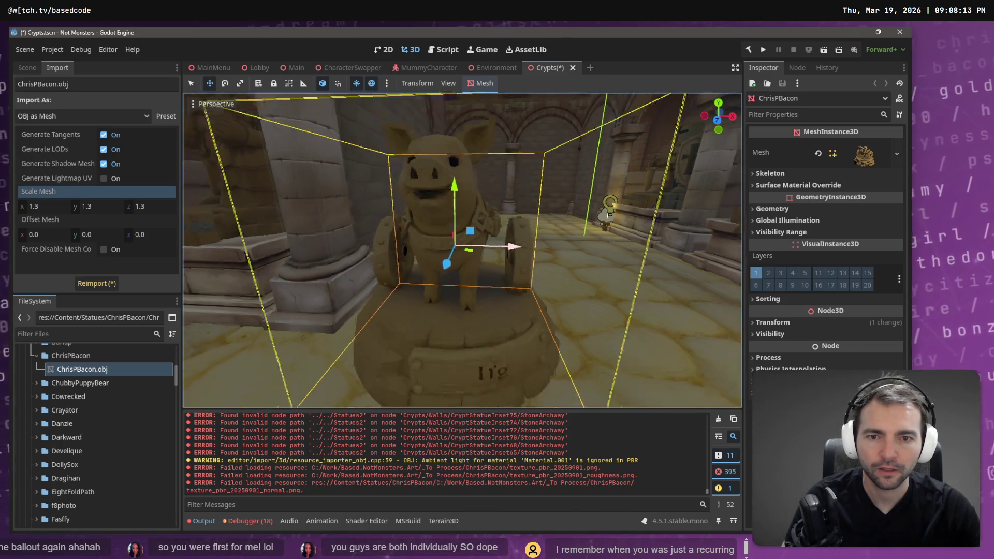
Reimport ChrisPBacon.obj at Scale Mesh 1.0 and frame the refreshed pig statue
click(86, 368)
right_click(87, 370)
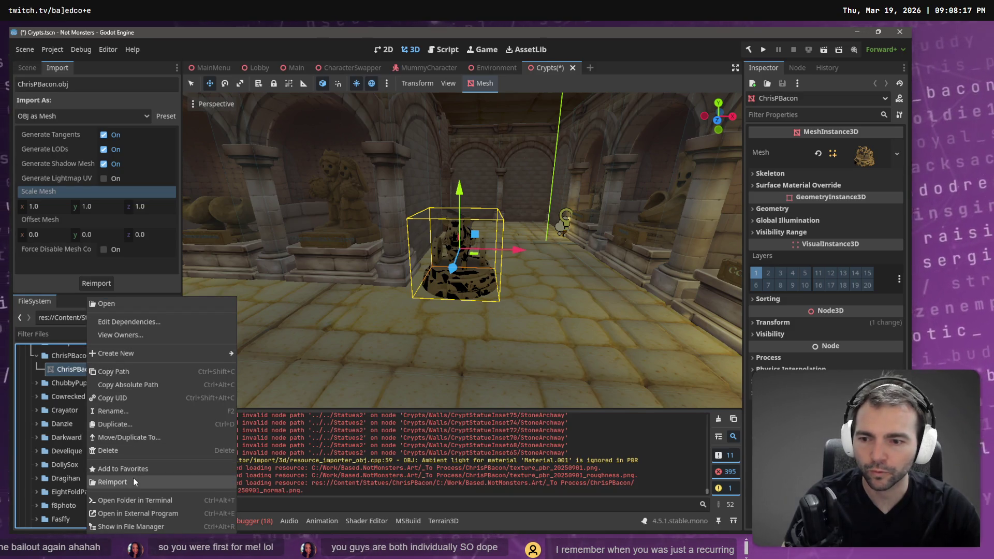
click(133, 478)
key(f)
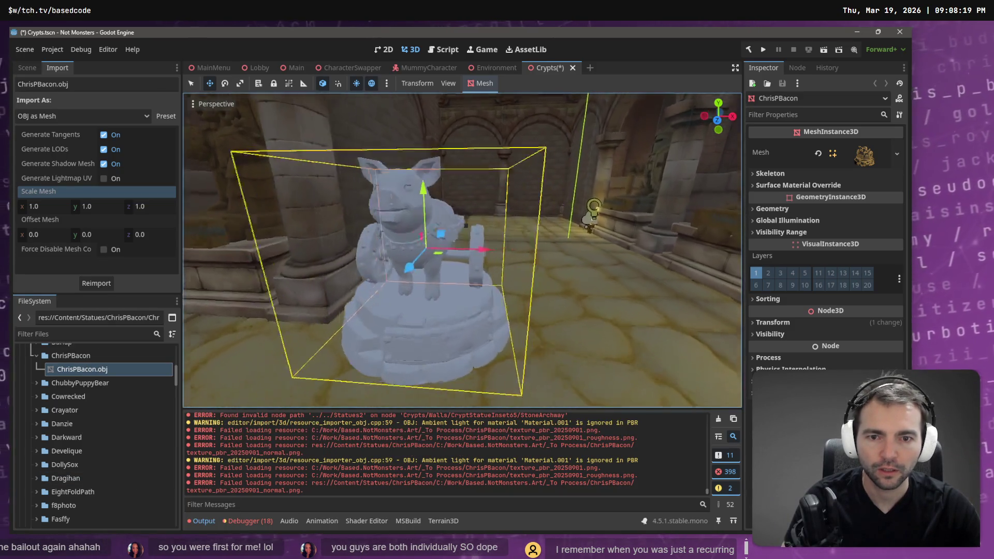
key(alt+Tab)
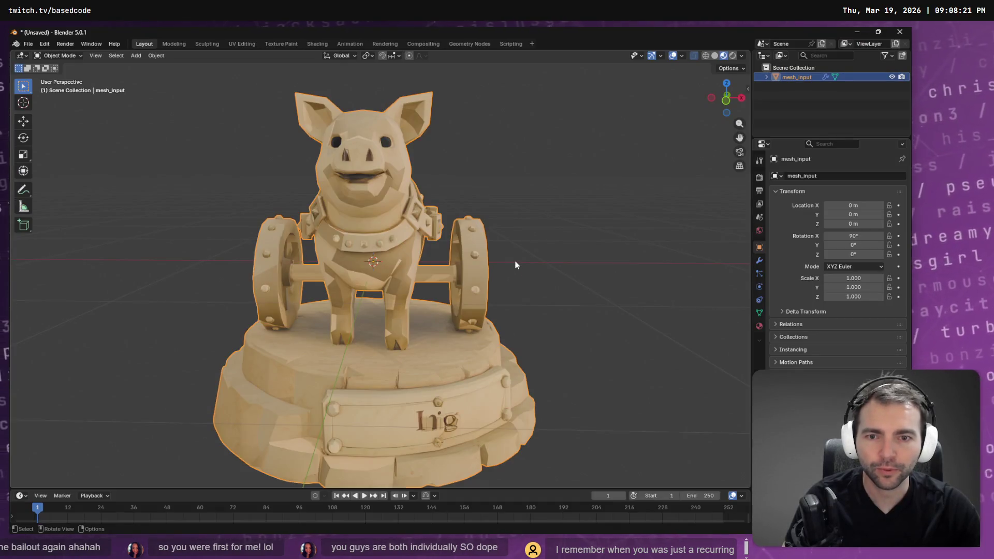
From the Wavefront OBJ export browser, delete ChrisPBacon.mtl and material.mtl from the statue folder
click(27, 44)
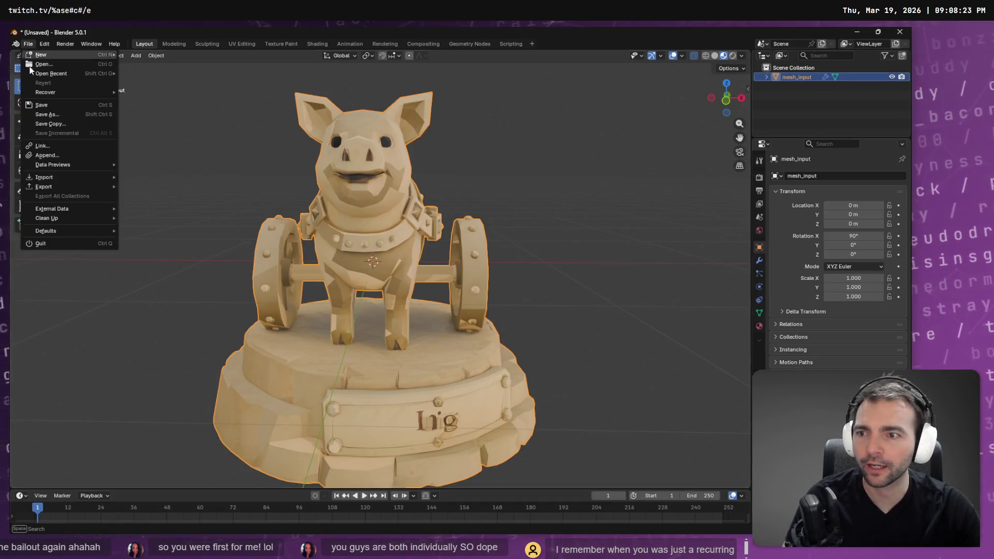
mouse_move(72, 189)
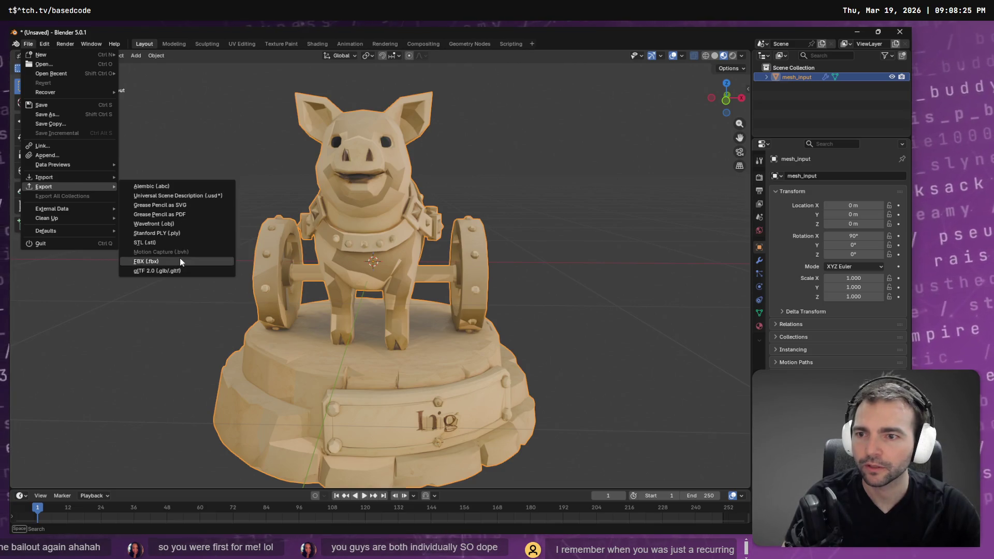
click(182, 224)
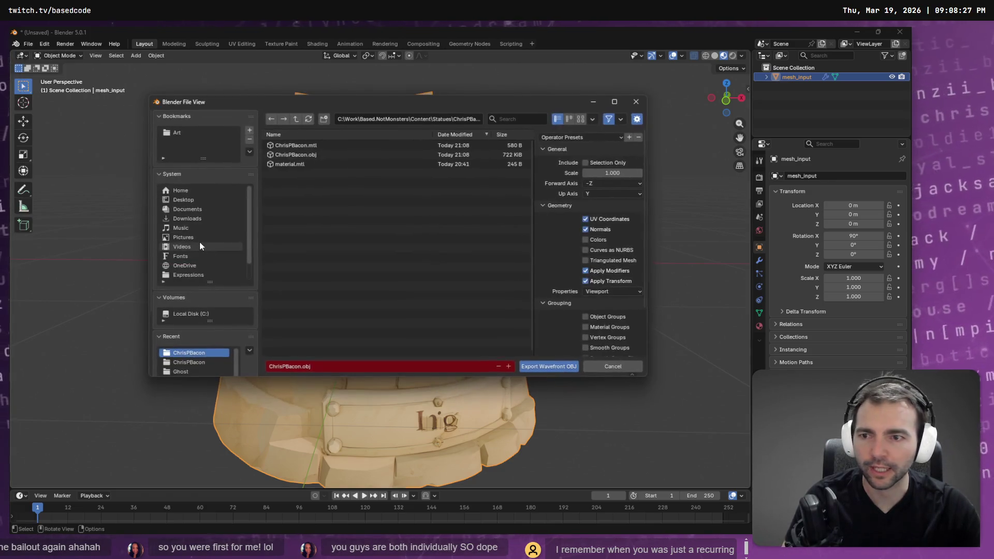
click(306, 146)
right_click(307, 146)
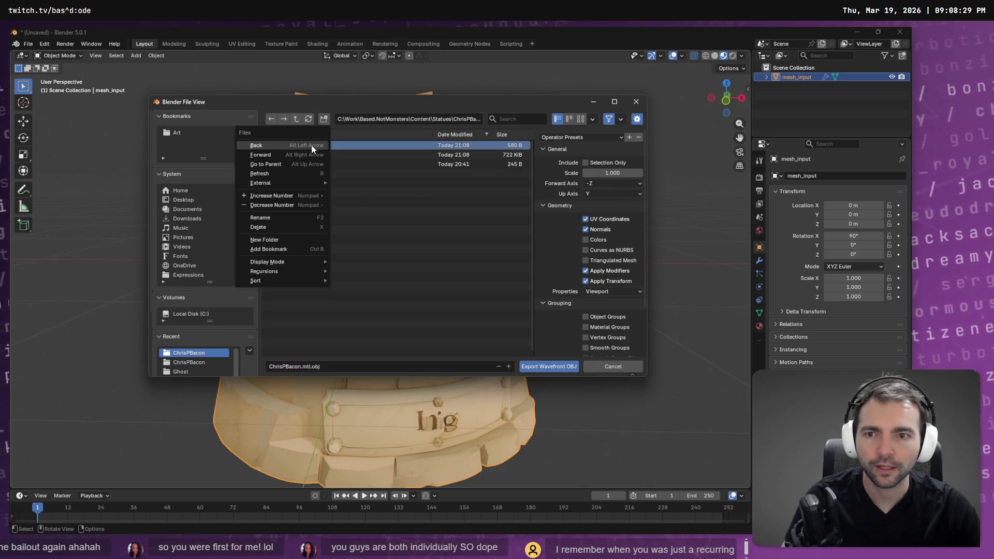
click(290, 228)
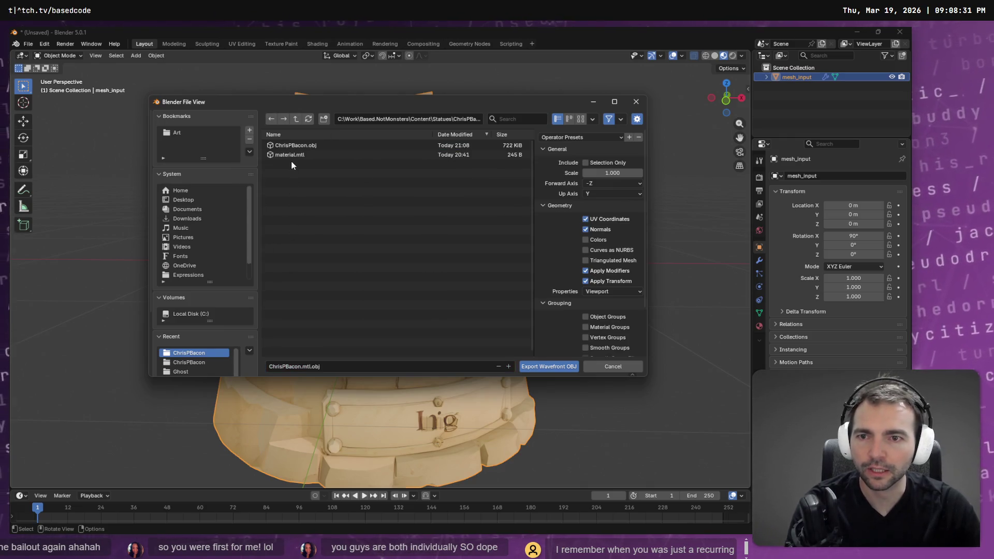
right_click(291, 155)
click(267, 216)
click(307, 145)
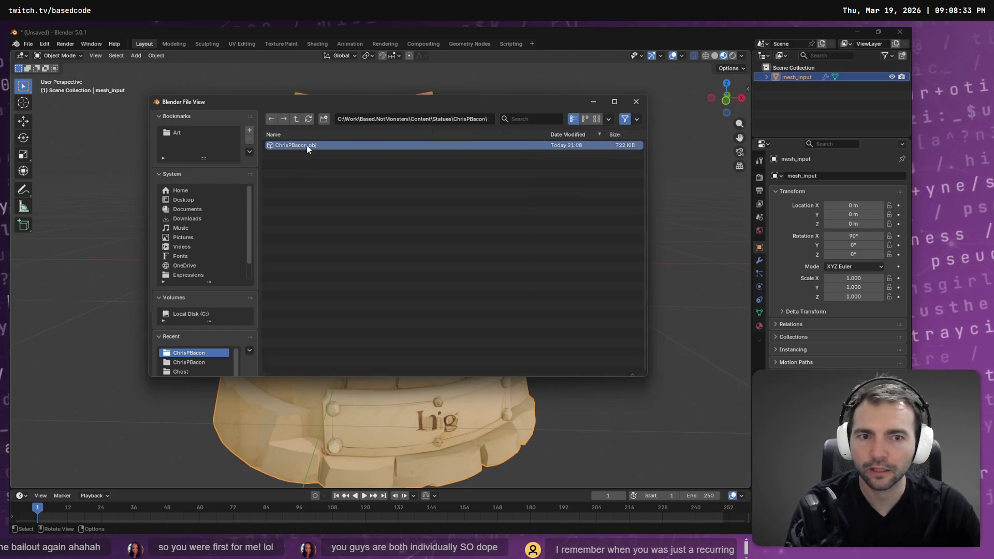
key(Return)
Reimport ChrisPBacon.obj in Godot, then return to Blender
key(alt+Tab)
right_click(110, 370)
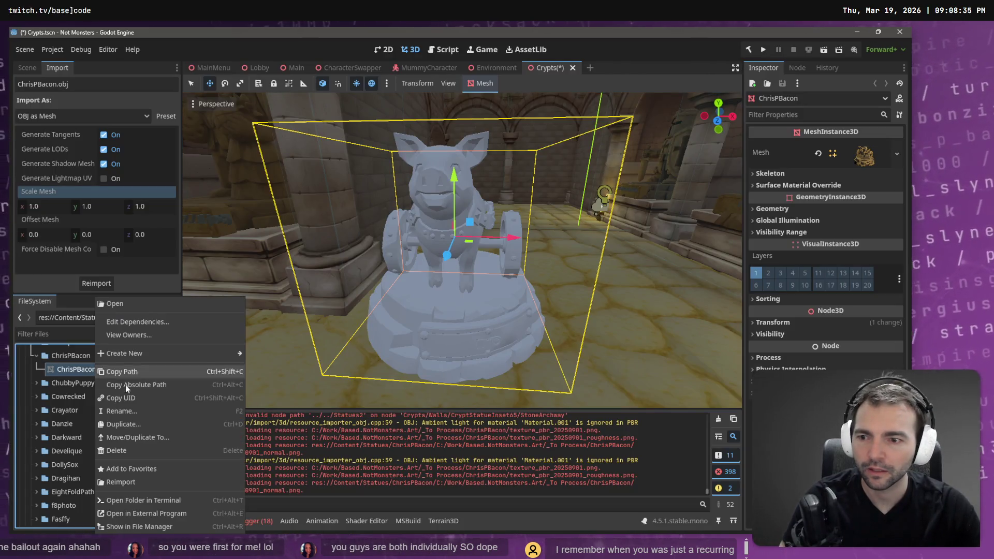
click(135, 480)
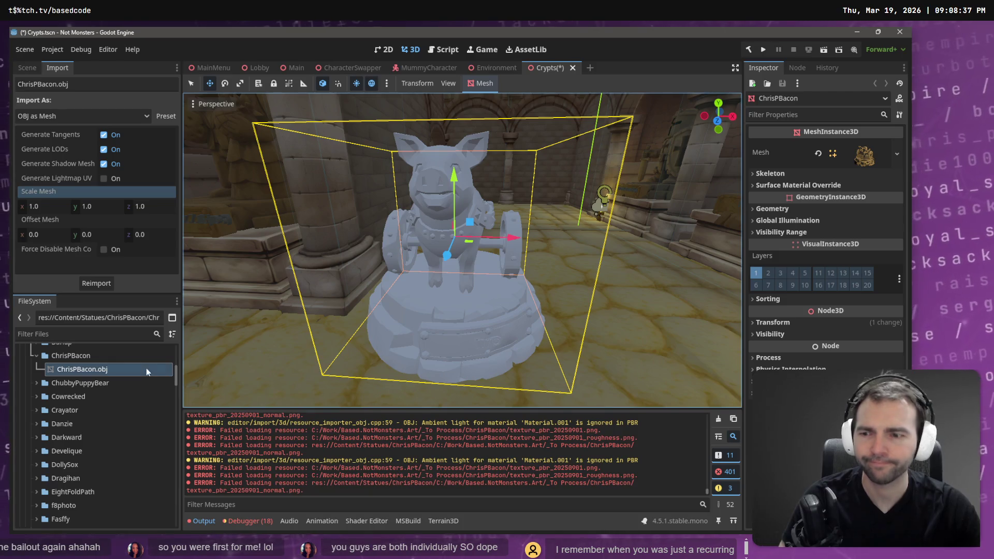
key(alt+Tab)
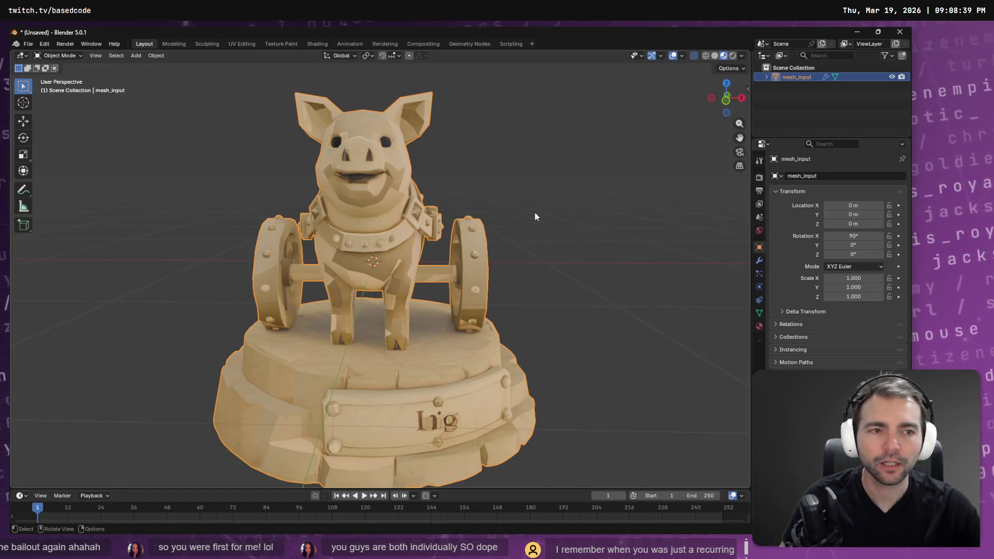
Open the Wavefront OBJ export dialog, look over the statue folder, and cancel the export
key(Tab)
key(Tab)
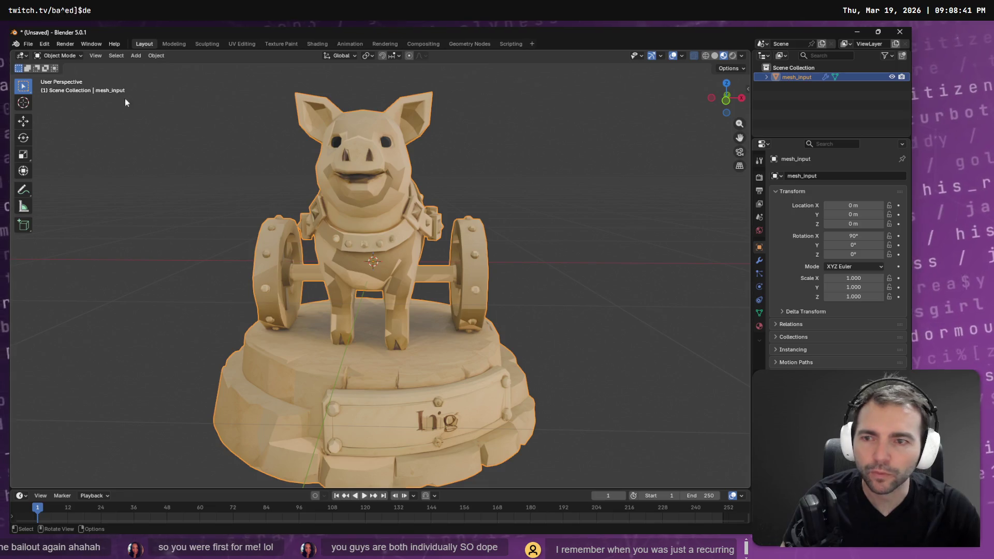
click(30, 45)
mouse_move(70, 188)
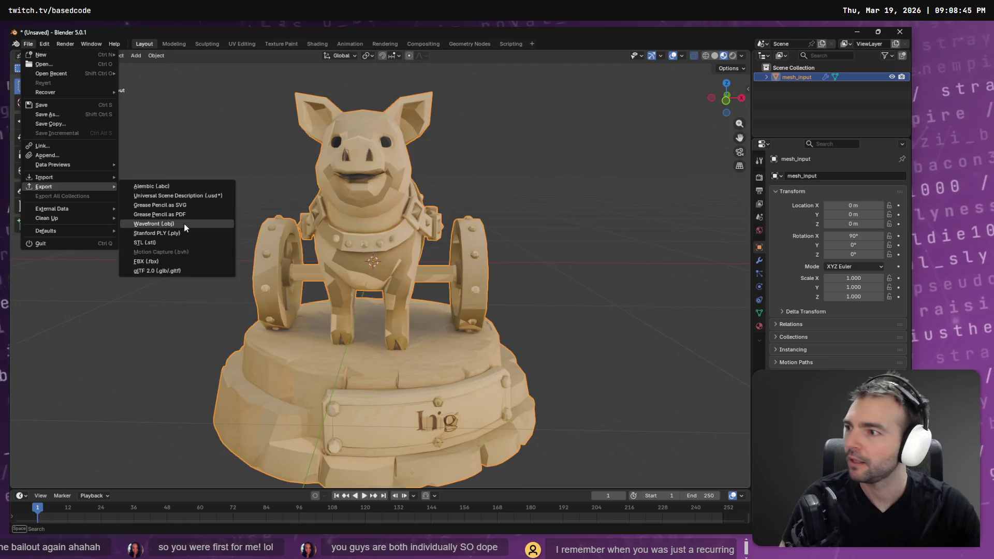
click(186, 224)
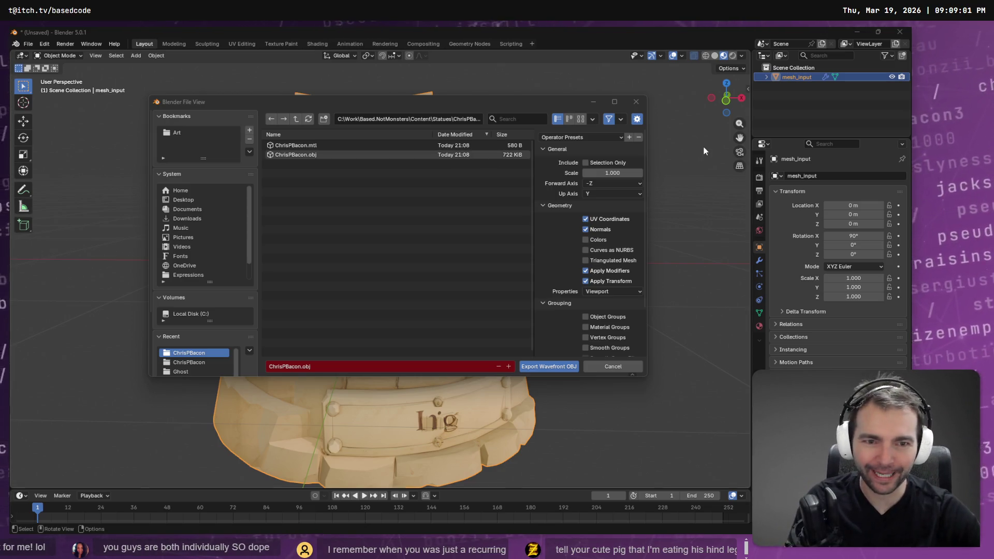
scroll(596, 264, down, 3)
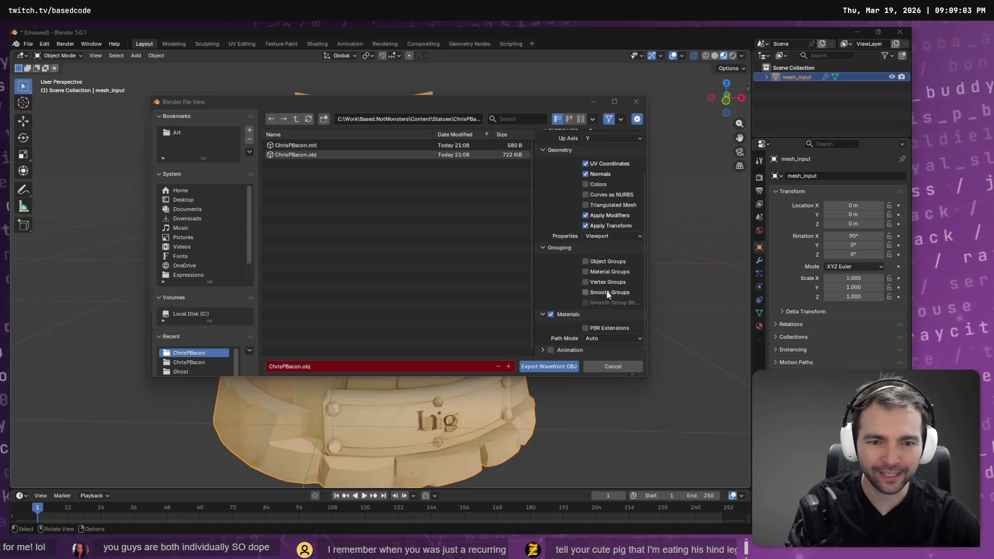
scroll(574, 336, up, 3)
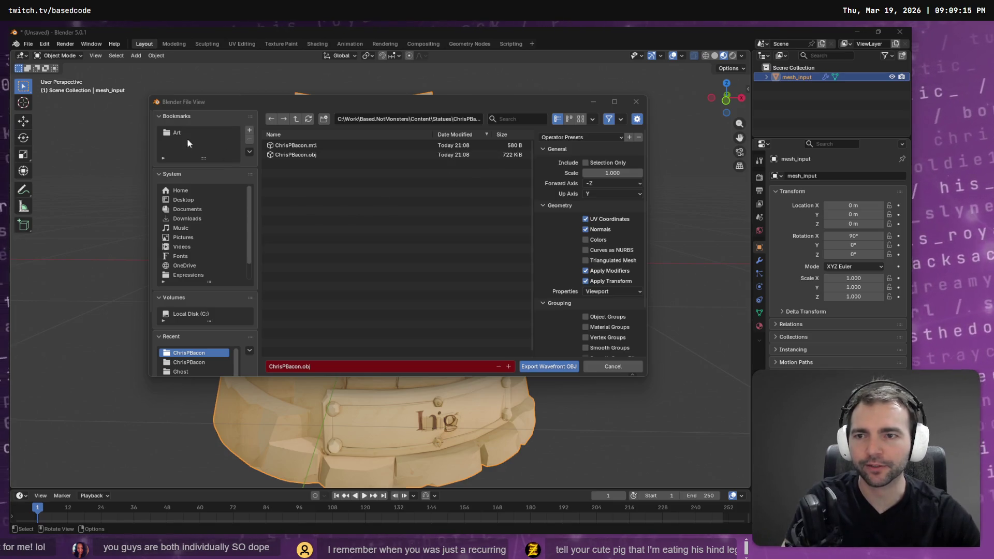
click(636, 101)
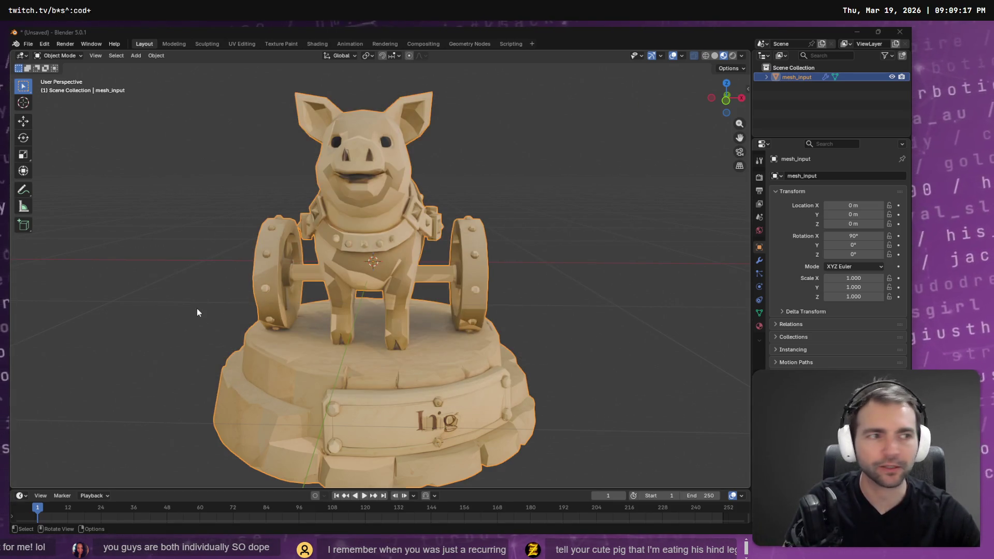
Select all files in the ChrisPBacon folder in File Explorer and delete them
key(alt+Tab)
key(ctrl+a)
key(Delete)
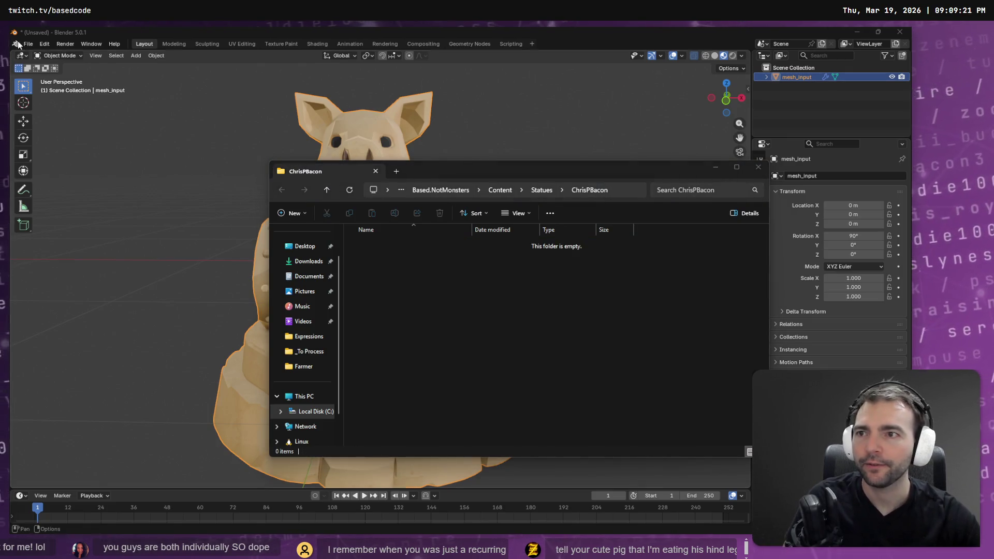
click(27, 44)
Paste the Content\Statues\ChrisPBacon path into the FBX exporter and save ChrisPBacon.fbx there
mouse_move(67, 209)
mouse_move(78, 186)
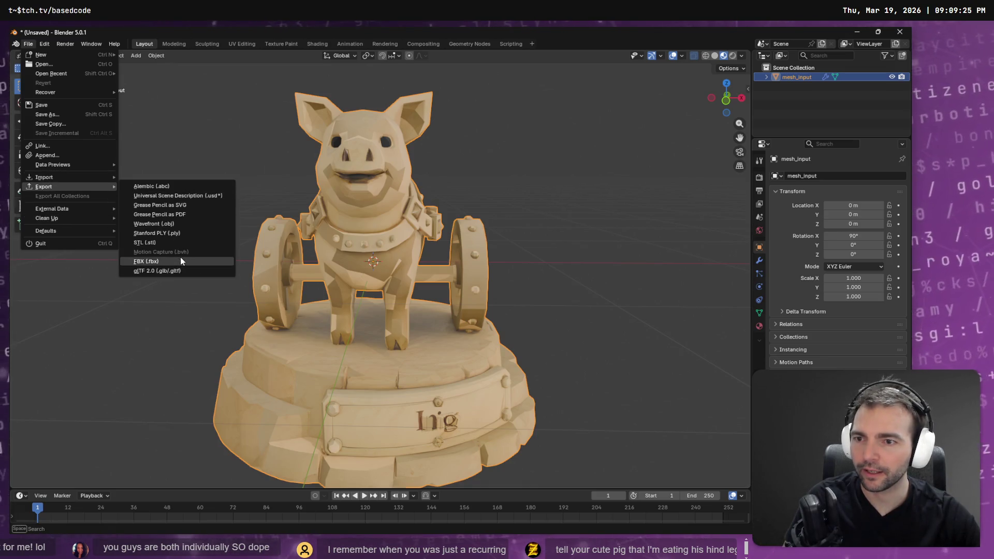
click(184, 257)
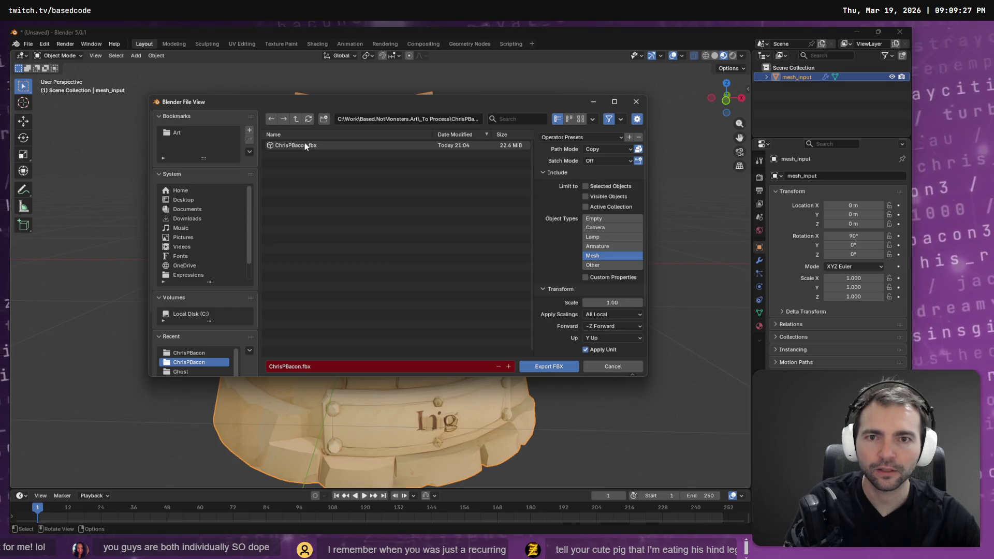
click(408, 119)
key(super+v)
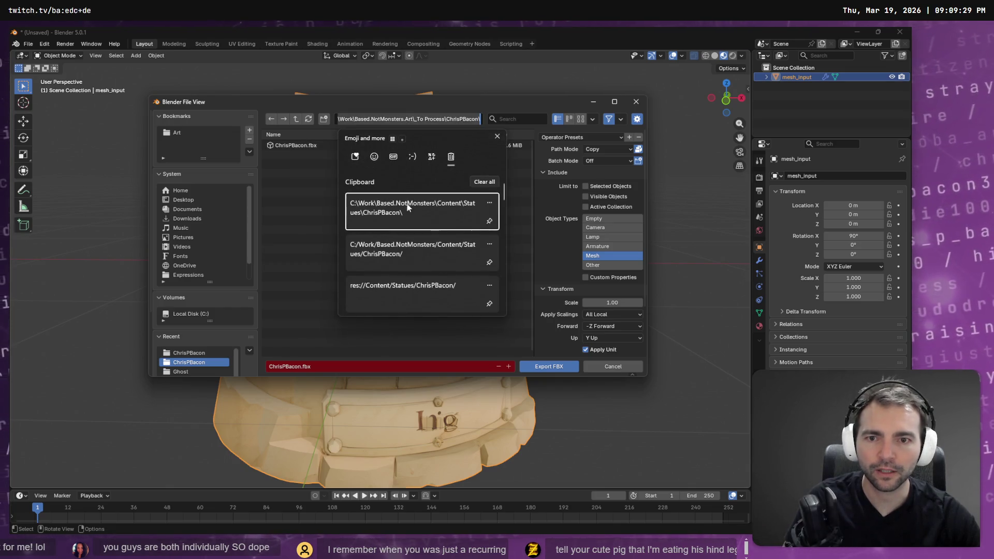
click(412, 211)
key(Return)
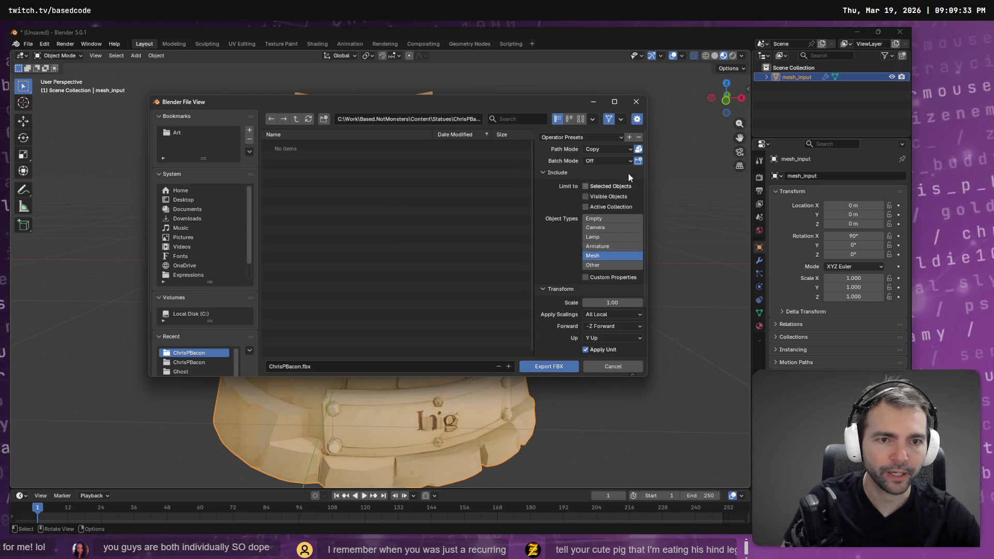
scroll(601, 311, down, 3)
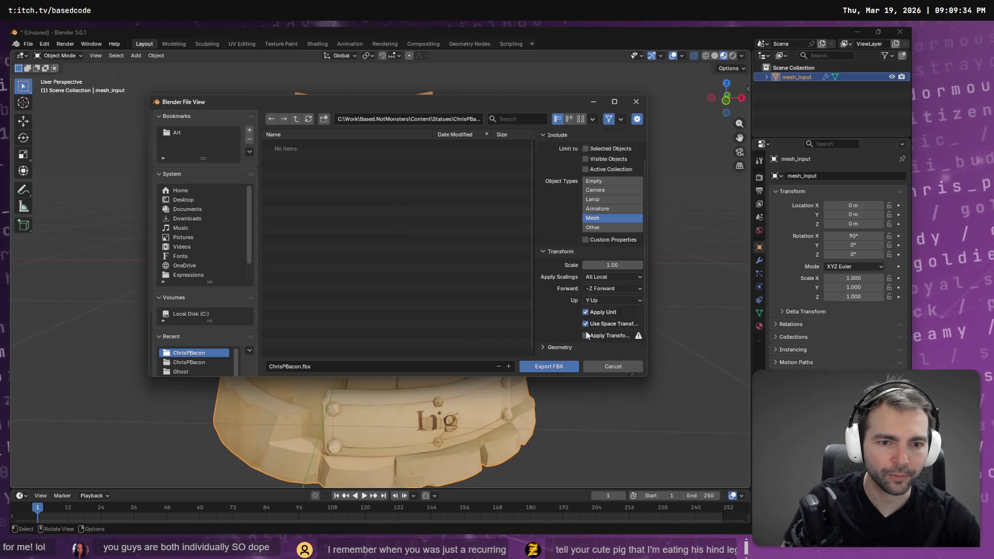
click(548, 366)
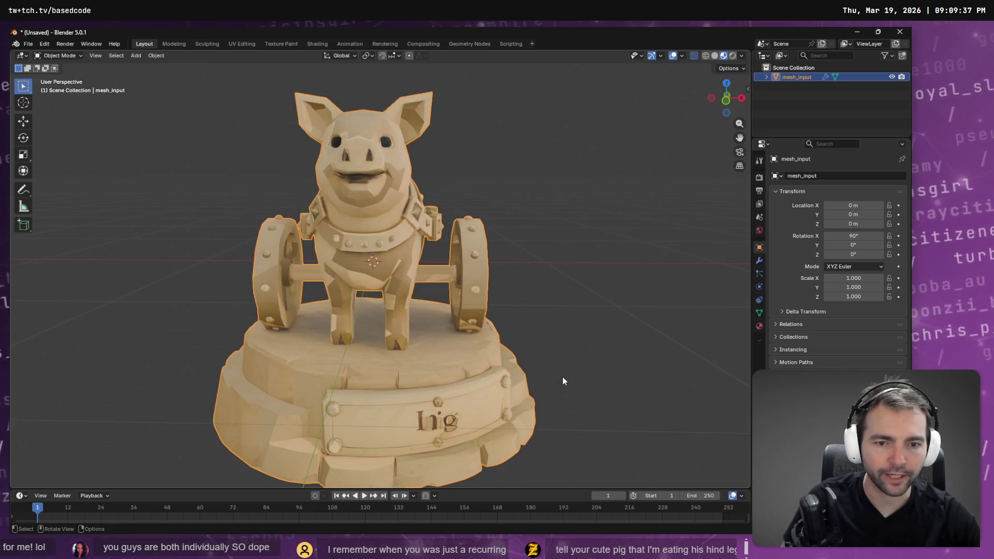
key(alt+Tab)
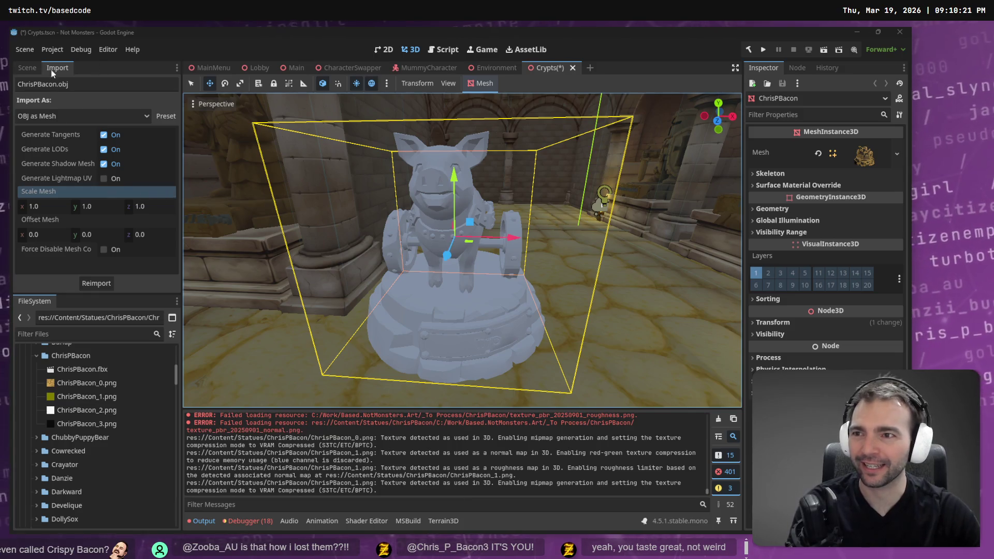
Delete the old ChrisPBacon node and drag ChrisPBacon.fbx into the crypt scene
click(18, 70)
click(83, 268)
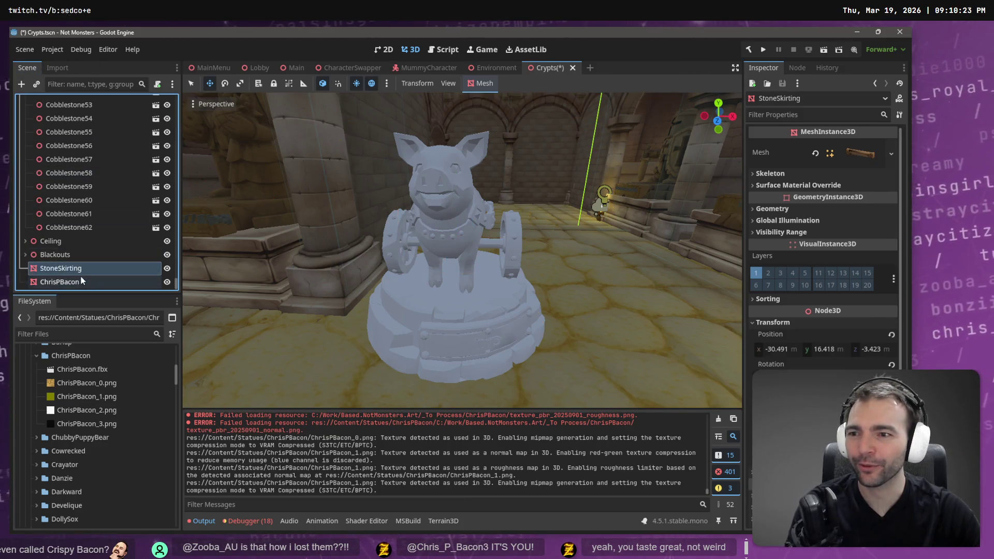
click(82, 281)
key(Delete)
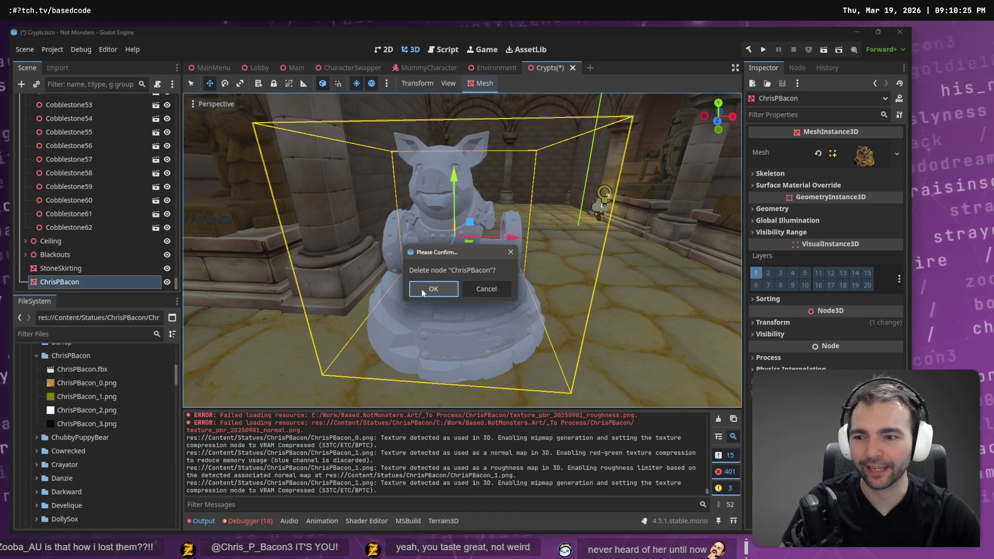
click(421, 289)
mouse_move(77, 374)
mouse_down()
mouse_move(477, 312)
mouse_move(500, 287)
mouse_up()
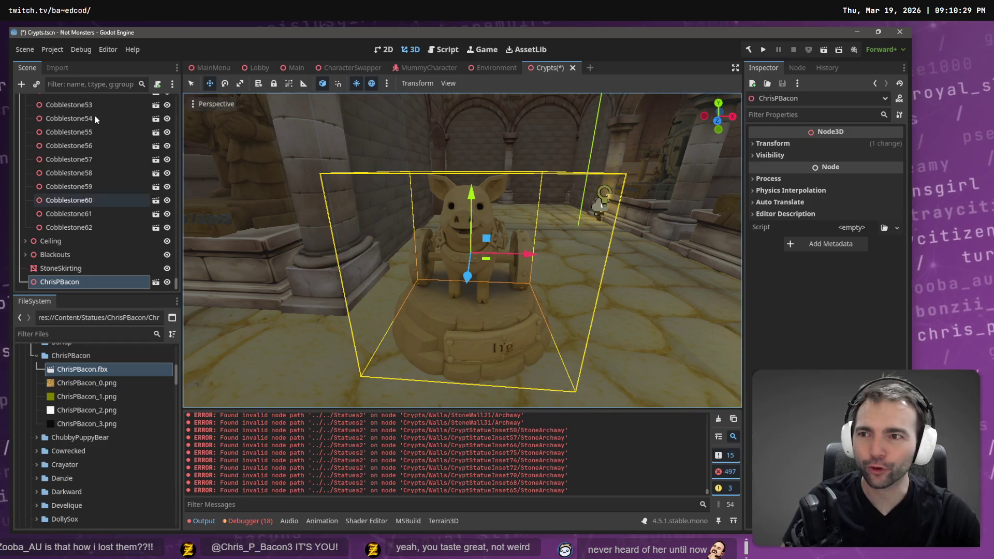
Set ChrisPBacon.fbx Root Scale to 1.3 and reimport it
click(57, 68)
click(126, 210)
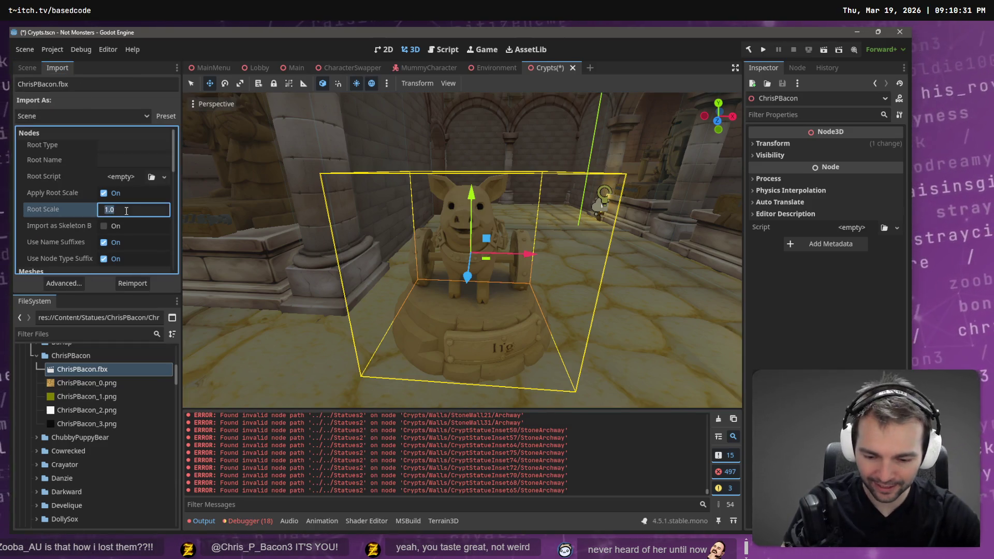
text(1.3)
key(Return)
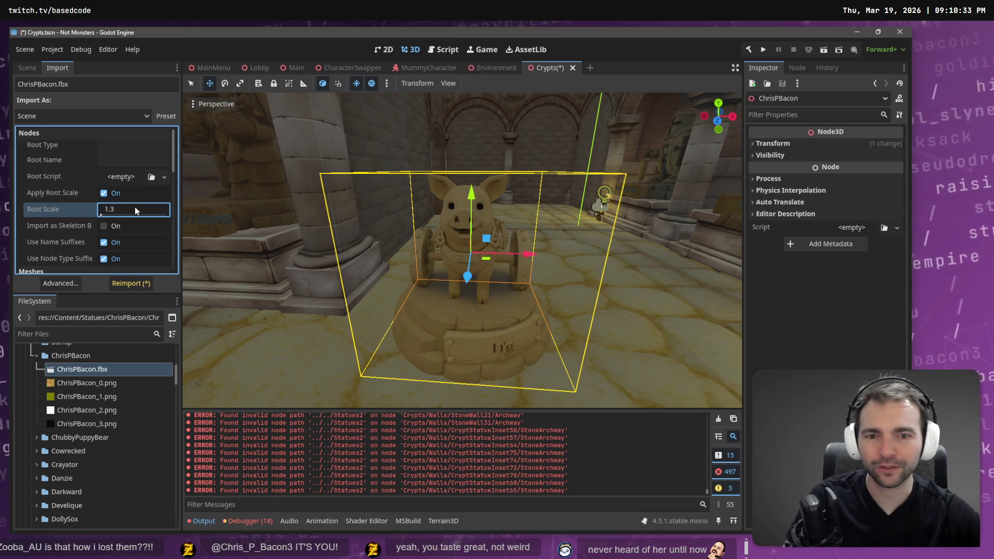
click(137, 285)
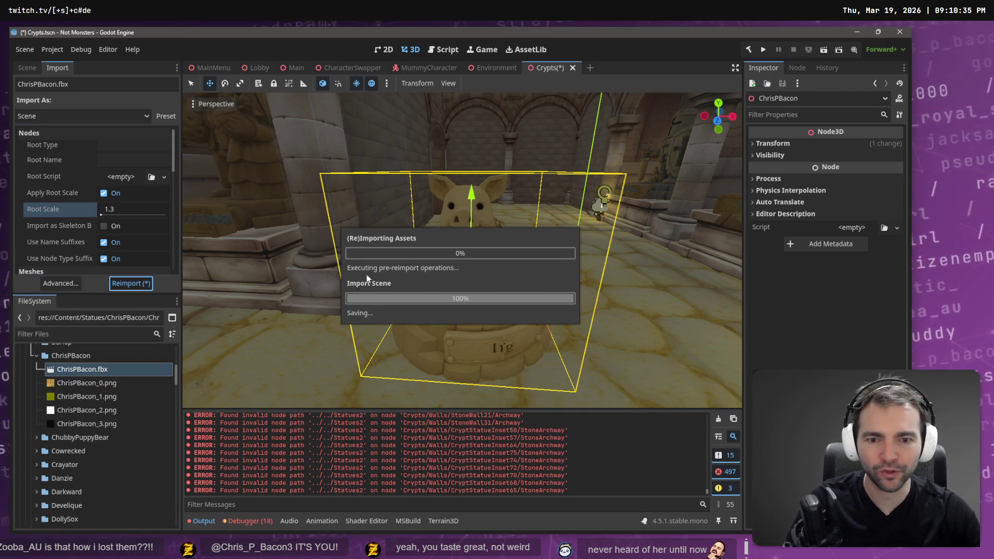
key(s)
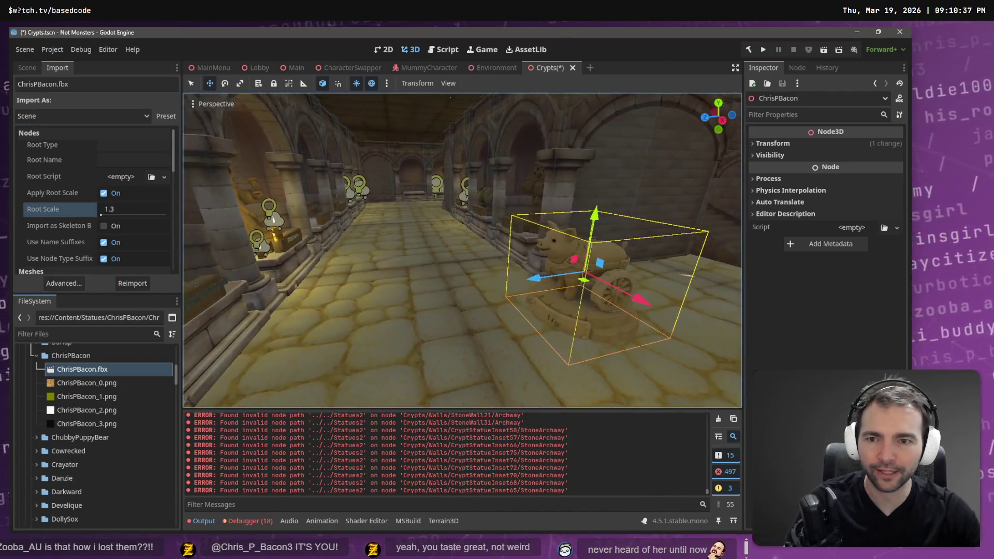
click(16, 69)
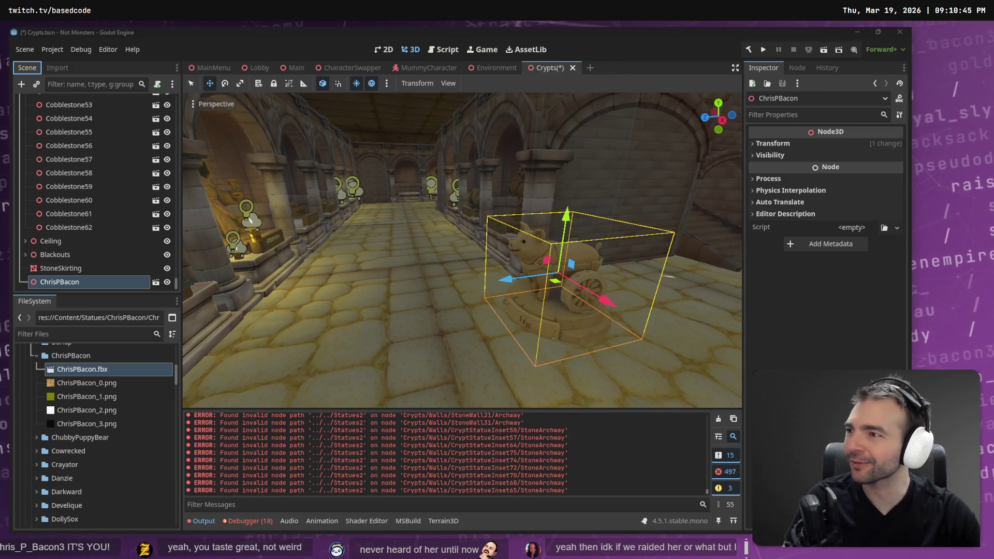
key(f)
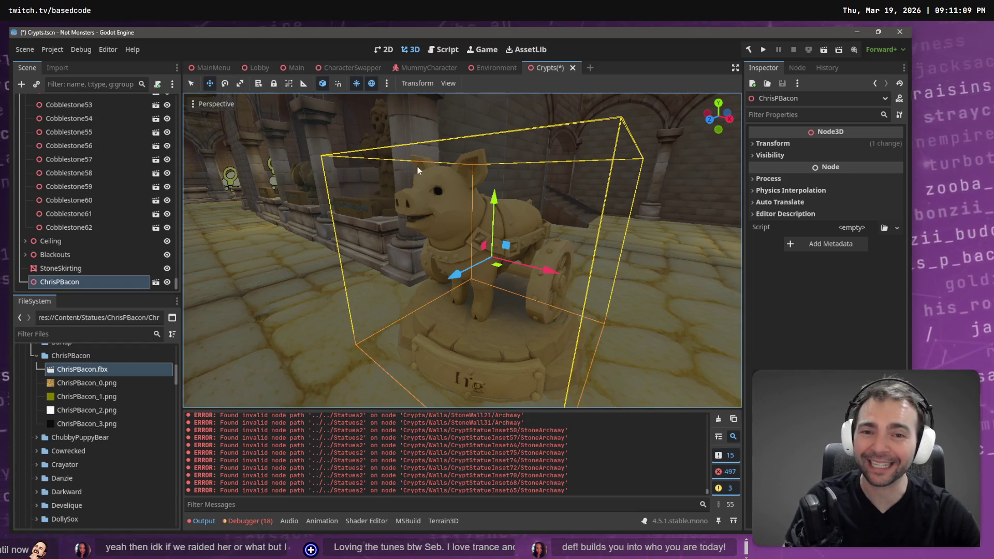
key(s)
key(w)
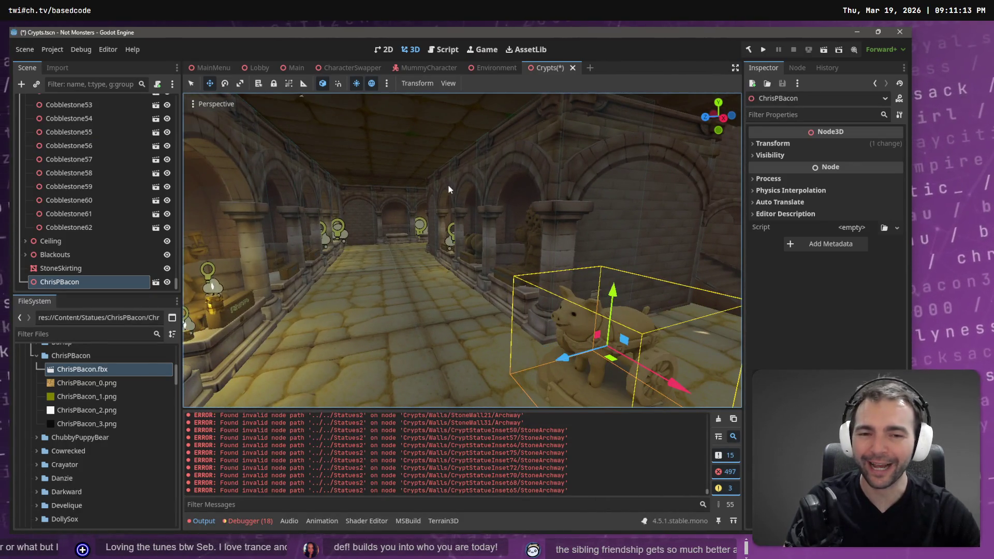
mouse_move(70, 279)
mouse_down()
mouse_move(92, 210)
mouse_move(72, 284)
mouse_up()
Reparent the ChrisPBacon node under Statues
right_click(72, 284)
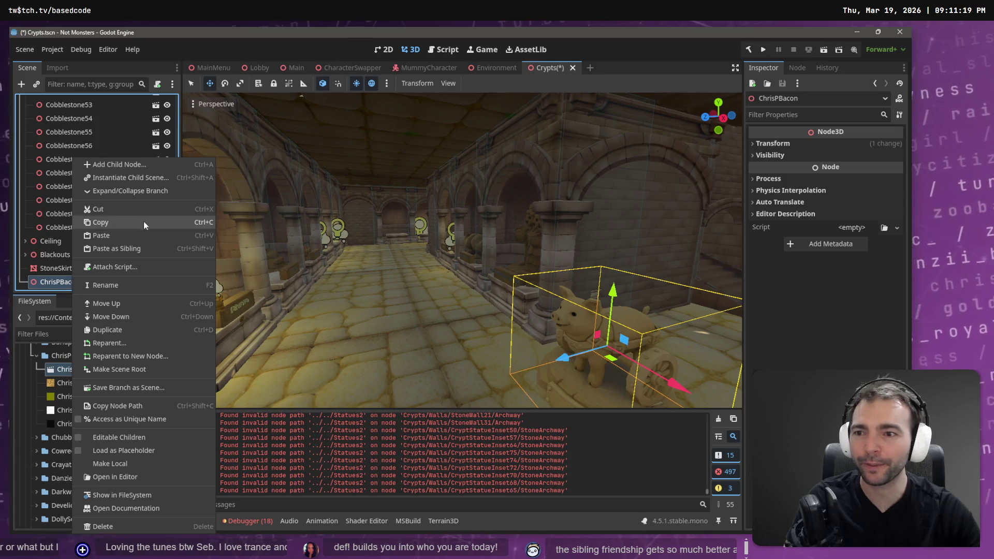
click(129, 340)
double_click(417, 158)
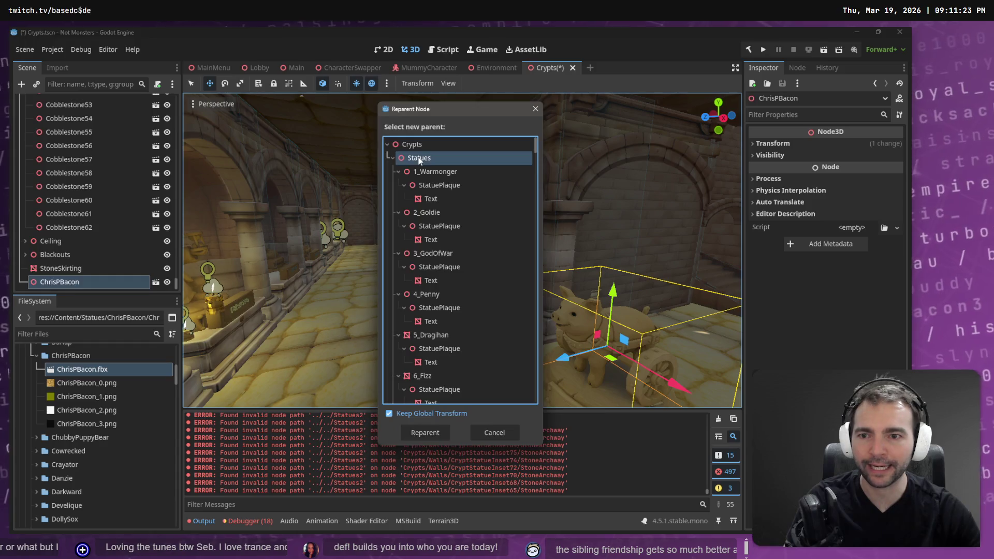
scroll(71, 127, up, 5)
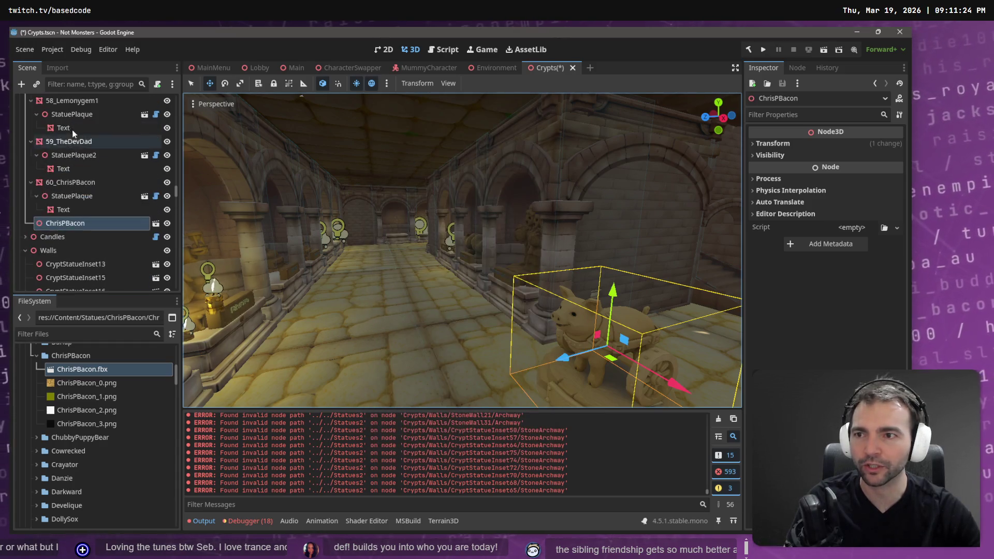
Move StatuePlaque onto ChrisPBacon, delete 60_ChrisPBacon, and frame the pig statue
click(77, 185)
drag(78, 195, 73, 225)
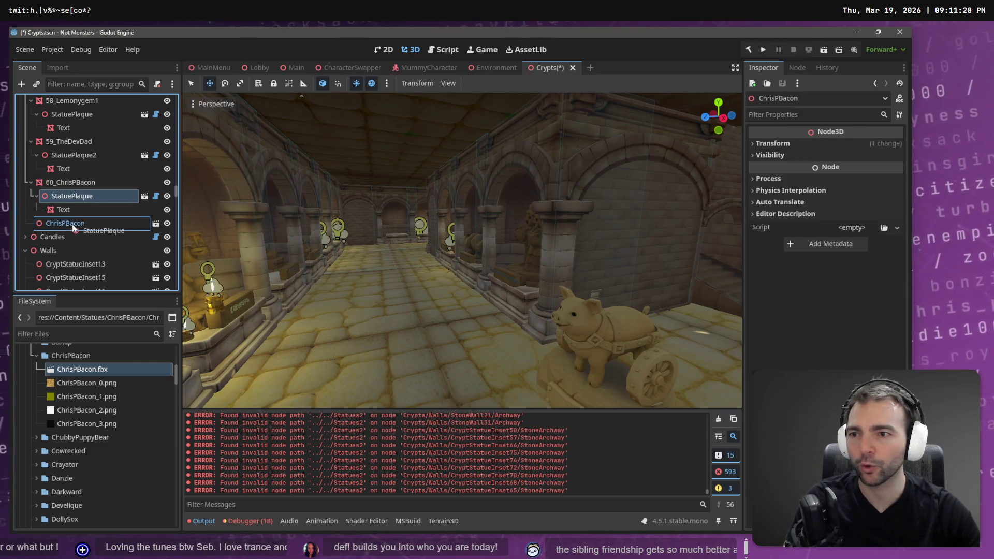
click(72, 184)
key(Delete)
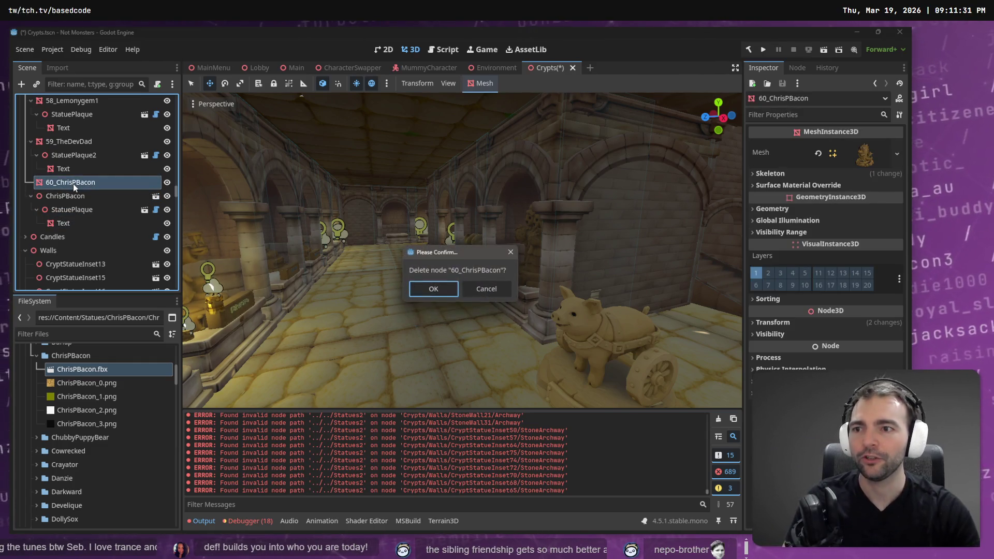
key(Return)
click(73, 184)
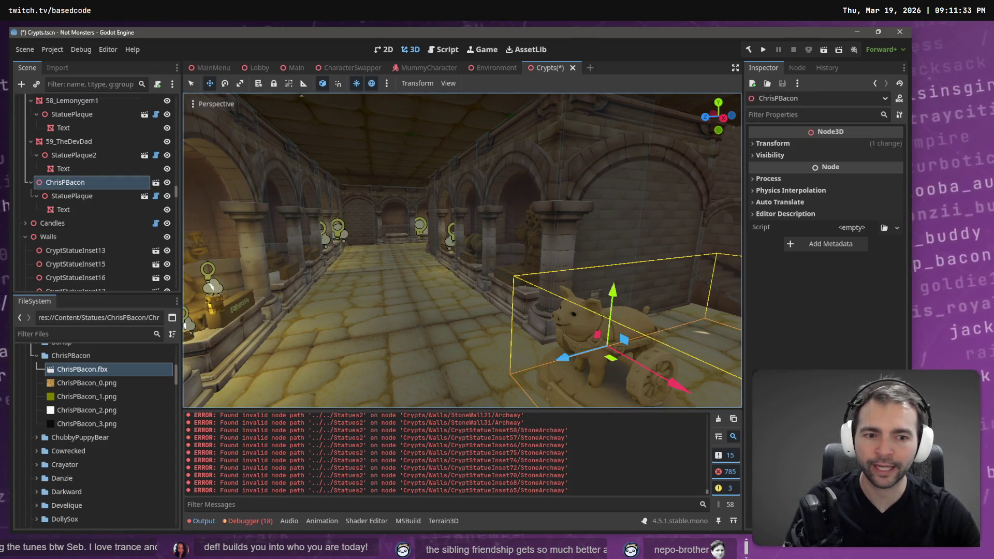
key(f)
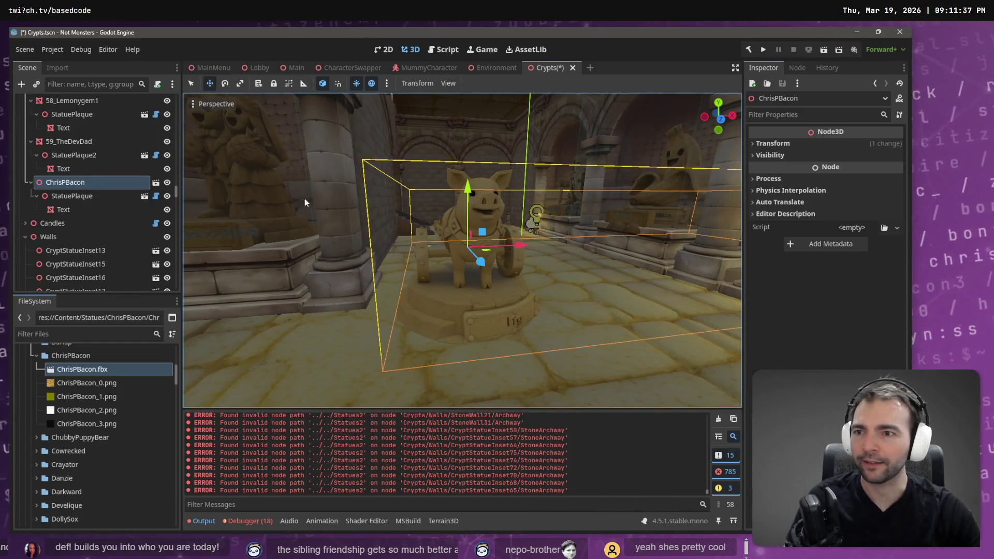
Set the ChrisPBacon statue's Position to 0, 0, 0 in the Inspector
click(85, 197)
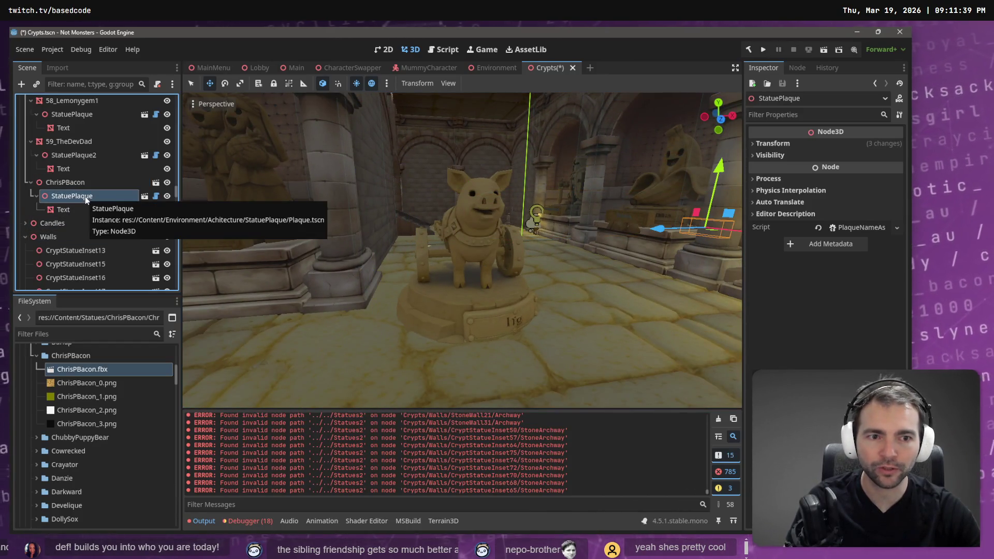
click(99, 183)
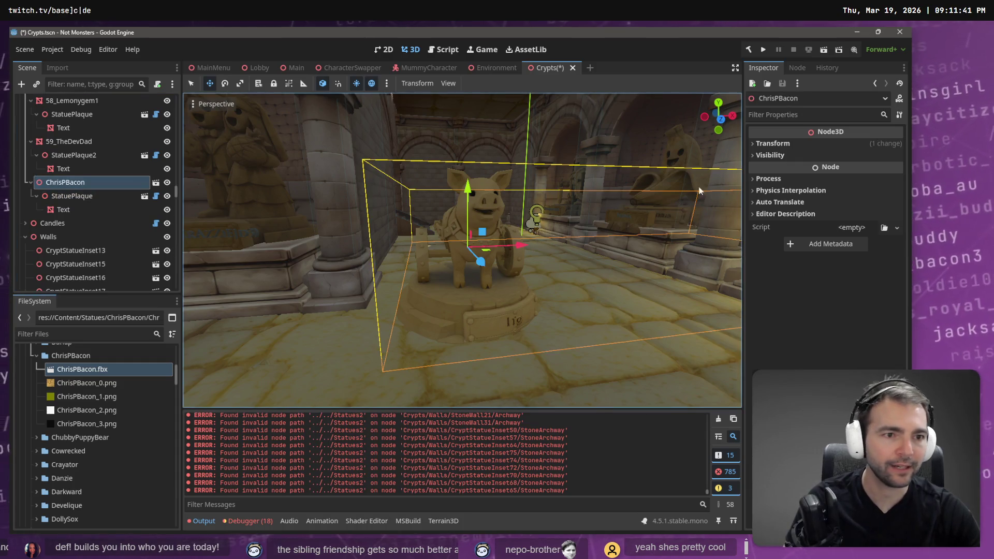
click(787, 145)
click(799, 169)
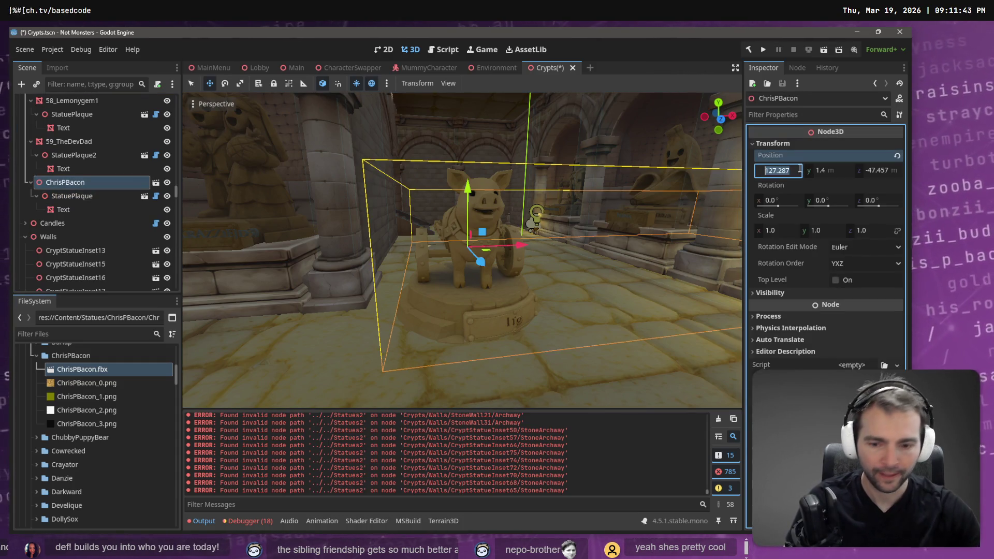
text(0)
key(Tab)
text(0)
key(Tab)
text(0)
key(Tab)
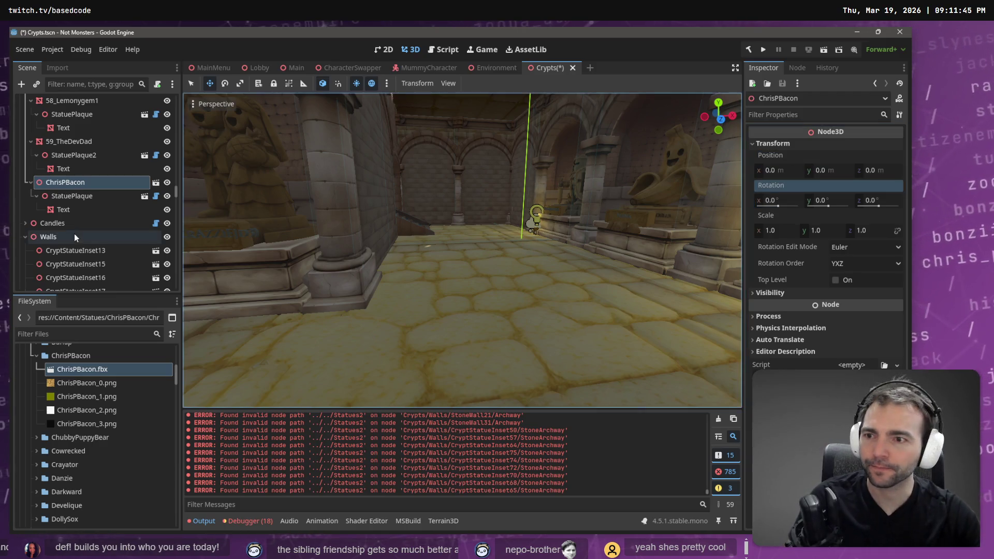
Zero the StatuePlaque's position values, then frame the statue at the origin
click(87, 195)
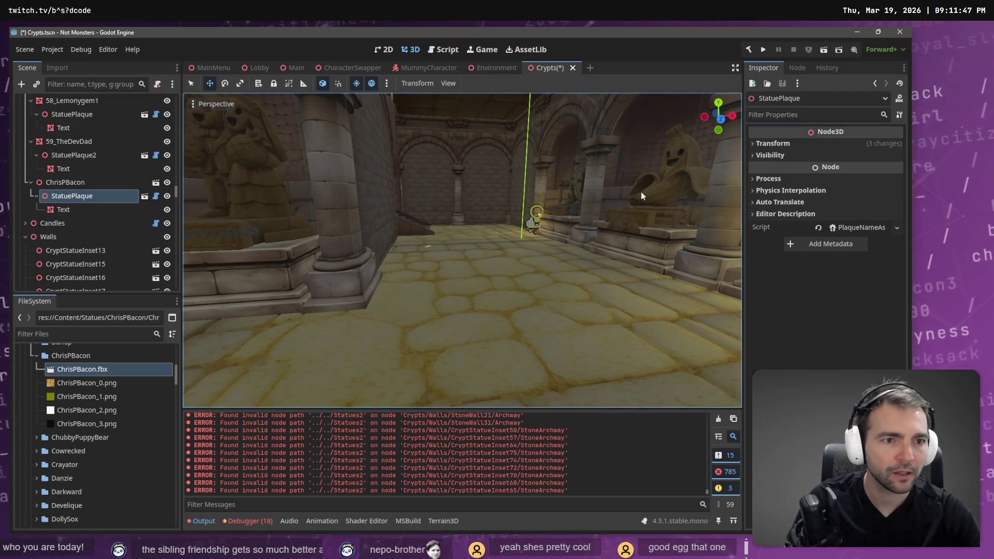
click(782, 144)
key(f)
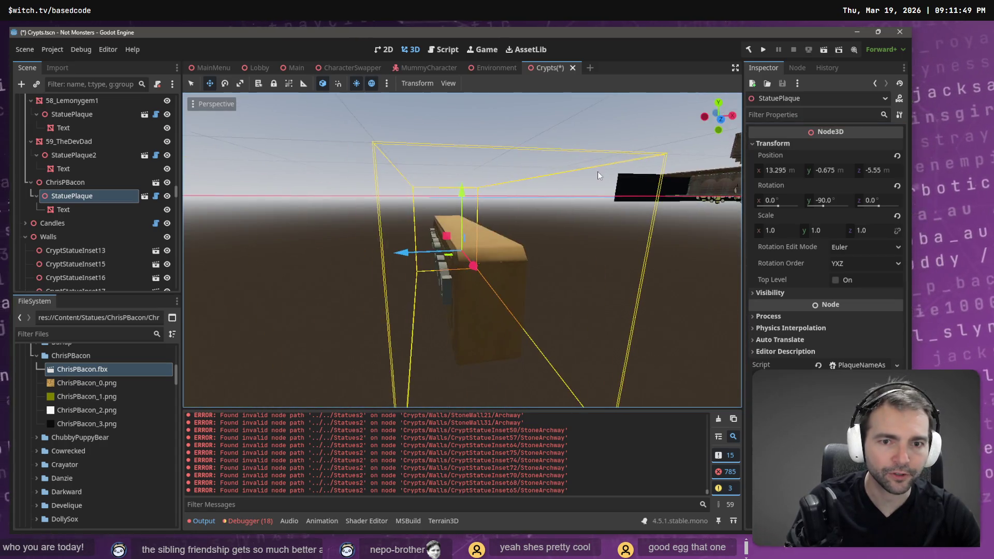
click(787, 172)
text(0)
key(Tab)
text(0)
key(Tab)
text(0)
key(Return)
click(64, 182)
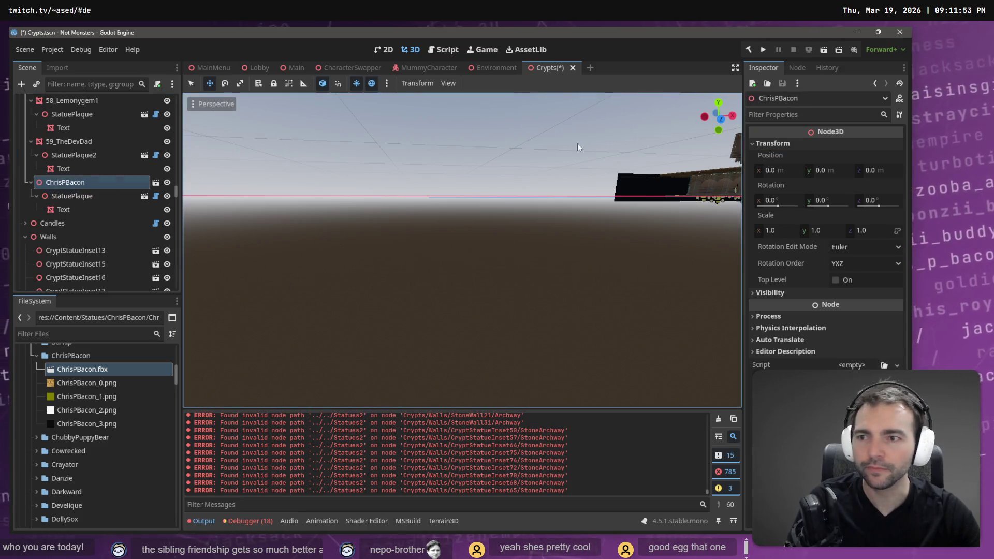
key(f)
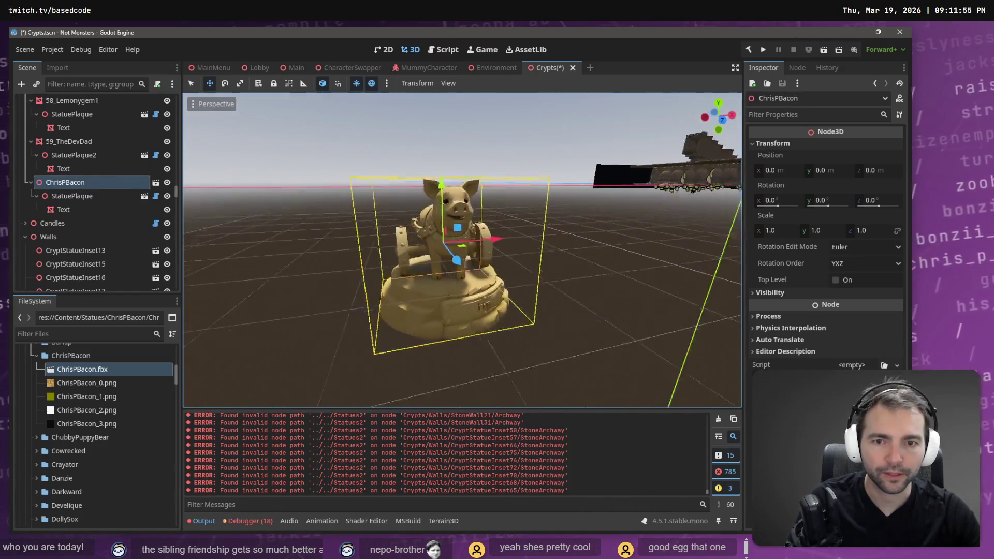
Lower the plaque toward the statue base, slide it along X, and try rotating the statue
click(102, 200)
drag(428, 183, 435, 282)
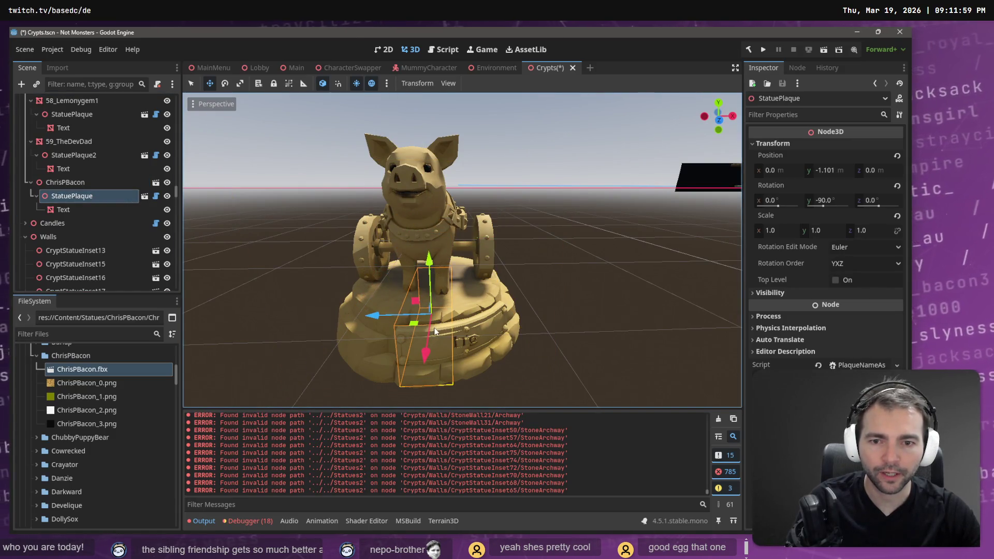
drag(398, 320, 522, 314)
mouse_move(465, 322)
mouse_down()
mouse_move(274, 322)
mouse_move(291, 321)
mouse_up()
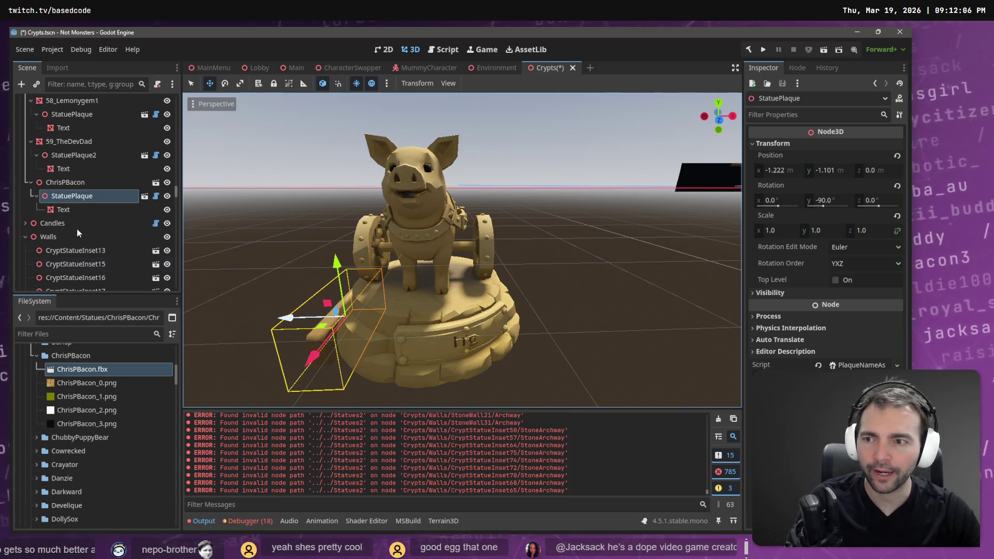
click(73, 186)
key(e)
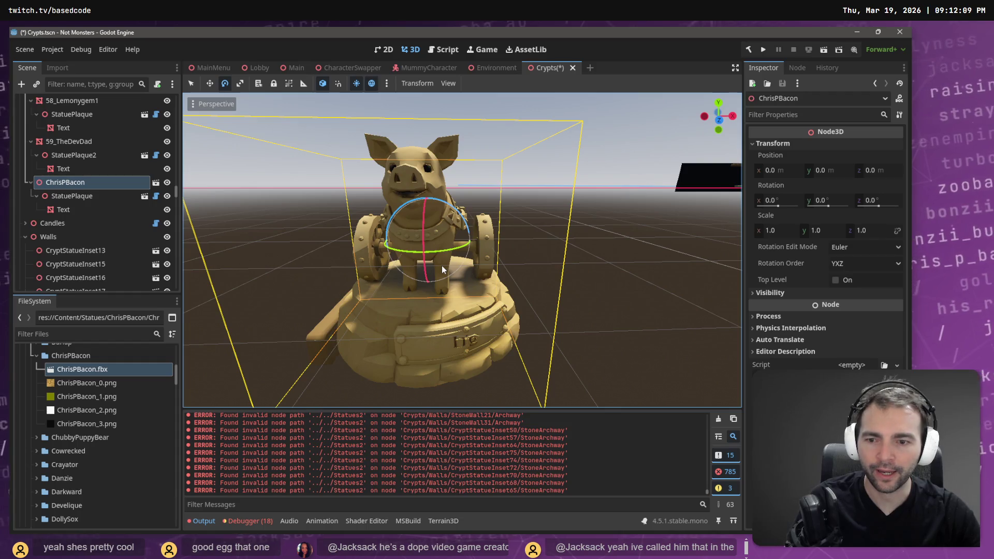
mouse_move(451, 259)
mouse_down()
mouse_move(361, 251)
mouse_move(453, 263)
mouse_move(412, 278)
mouse_up()
With Use Local Space on, square the plaque's rotation to 0 and raise it along Y
click(73, 196)
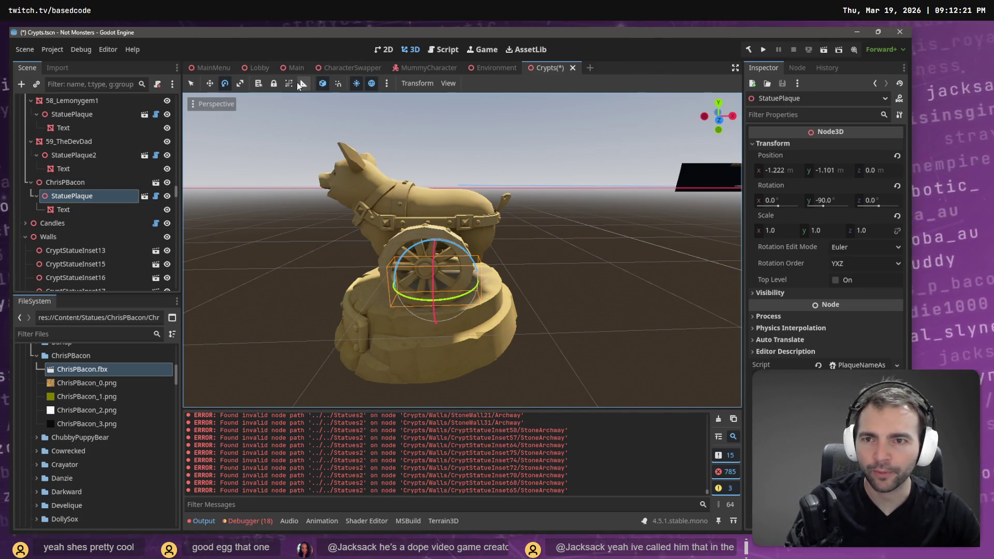
click(323, 86)
mouse_move(465, 290)
mouse_down()
mouse_move(498, 291)
mouse_move(436, 286)
mouse_move(495, 282)
mouse_move(418, 293)
mouse_move(409, 315)
mouse_move(382, 331)
mouse_move(394, 320)
mouse_up()
key(w)
drag(397, 269, 401, 243)
scroll(462, 295, up, 3)
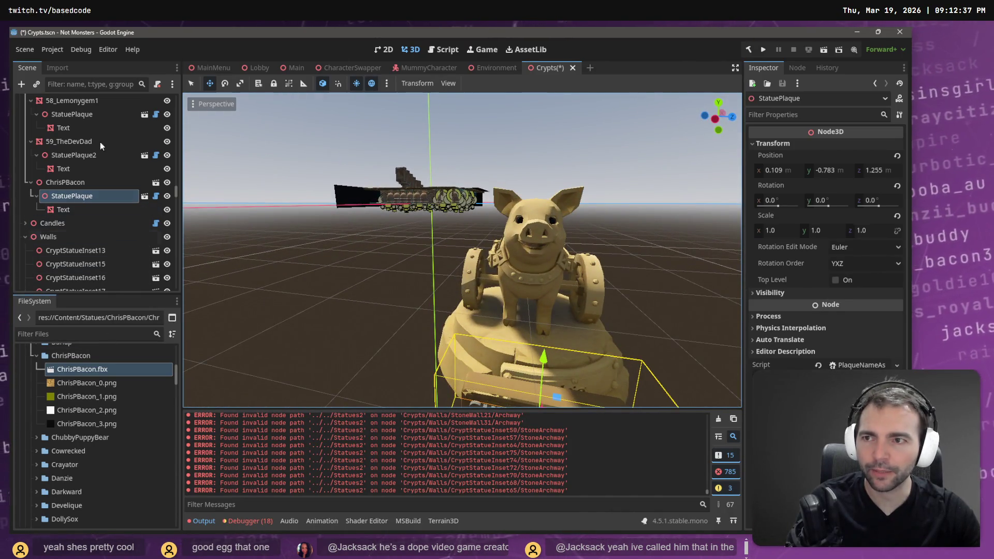
click(57, 67)
Reimport ChrisPBacon.fbx with Root Scale 1.1
click(151, 204)
text(1.1)
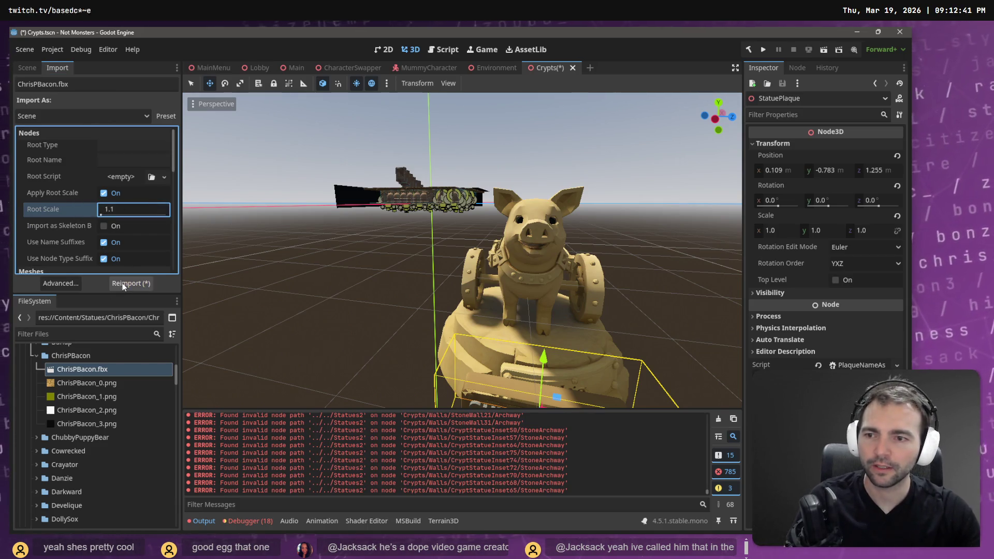
click(120, 284)
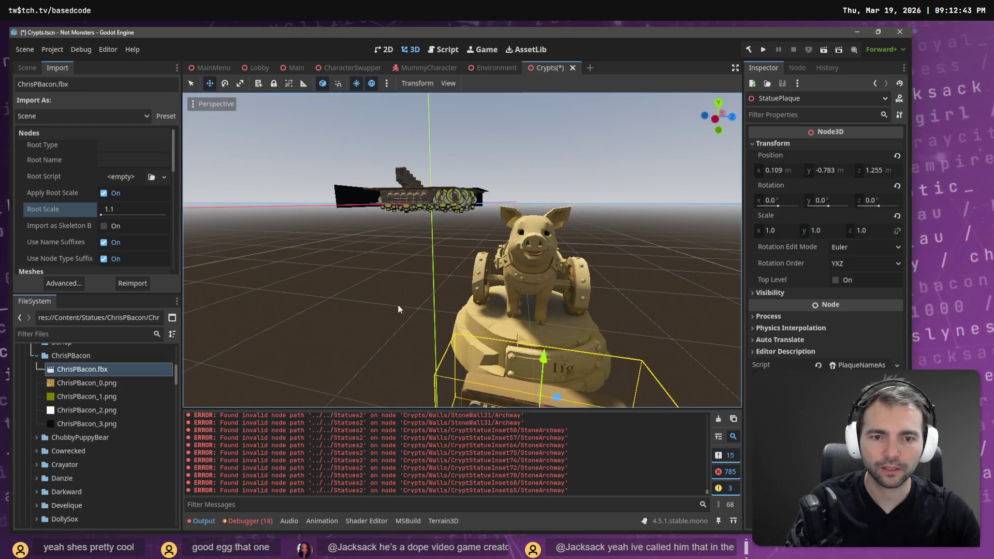
Nudge StatuePlaque back along Z and X against the base, then save the Crypts scene
mouse_move(393, 309)
mouse_down()
mouse_move(490, 338)
mouse_move(486, 300)
mouse_move(485, 321)
mouse_up()
drag(478, 391, 485, 370)
scroll(485, 370, up, 5)
drag(533, 316, 505, 317)
scroll(505, 316, down, 5)
scroll(505, 317, down, 3)
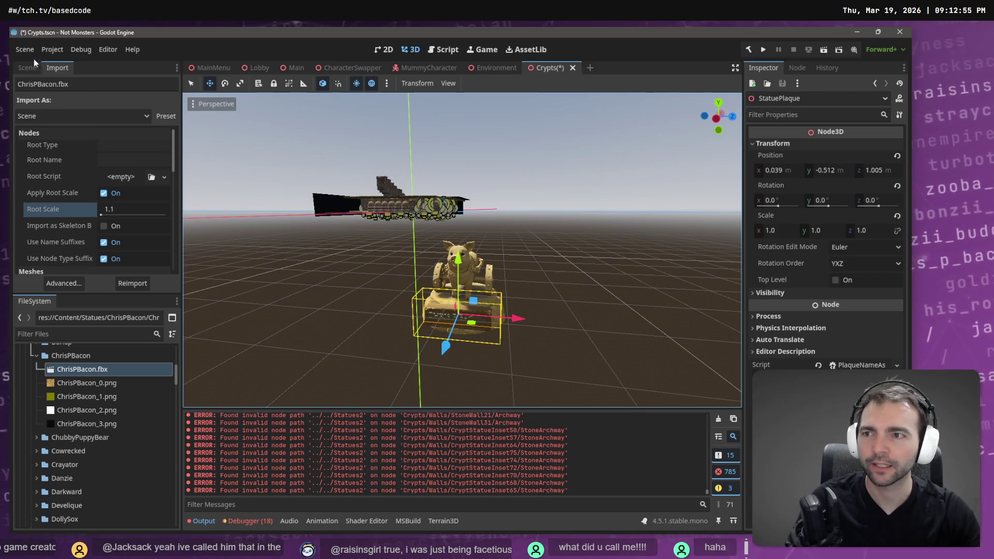
click(28, 67)
key(ctrl+s)
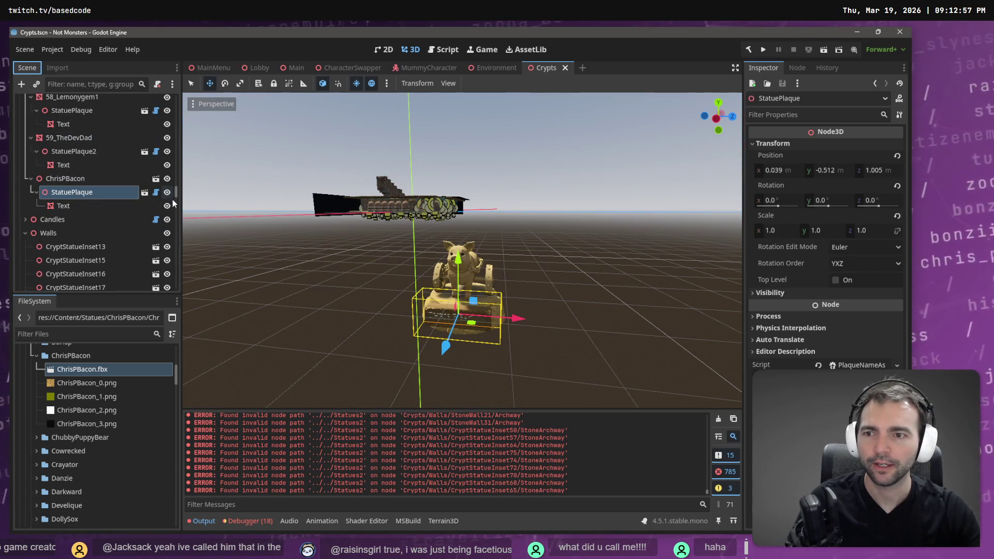
Run placement on the Statues node, then collapse 3_GodOfWar and 4_Penny
drag(175, 192, 176, 101)
click(44, 113)
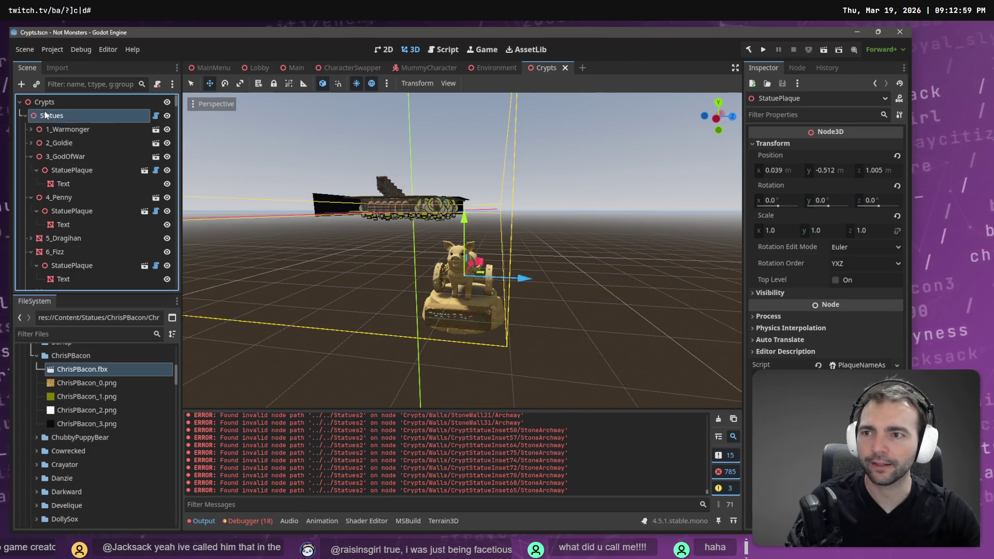
click(833, 146)
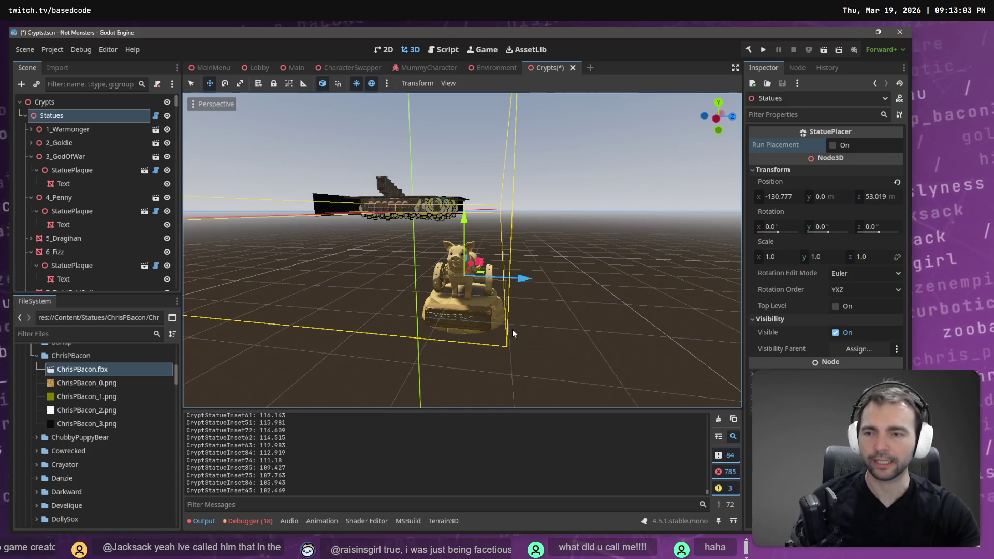
click(31, 157)
click(28, 168)
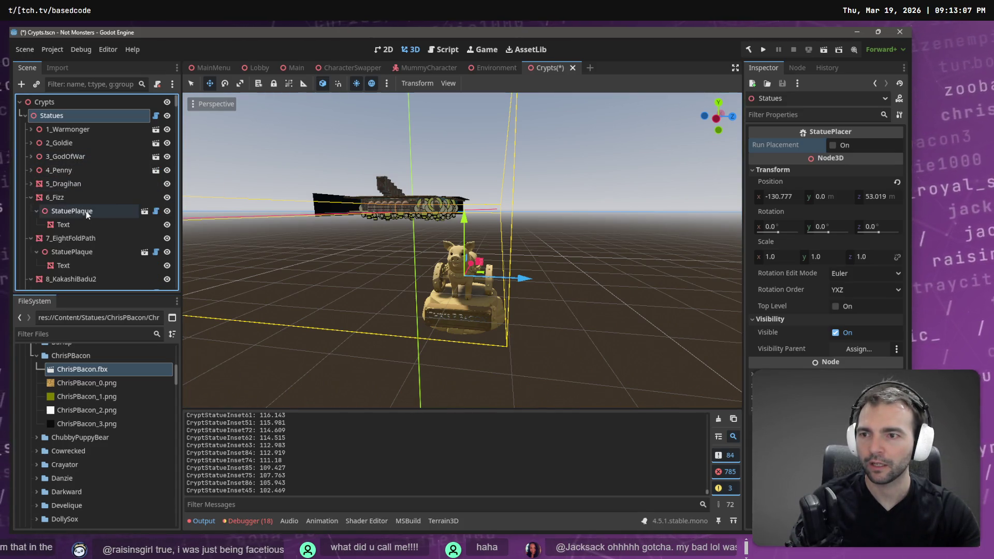
mouse_move(176, 106)
mouse_down()
mouse_move(178, 238)
mouse_move(171, 189)
mouse_up()
Rename ChrisPBacon to 60_ChrisPBacon, save, and rerun placement to move it into its alcove
double_click(82, 204)
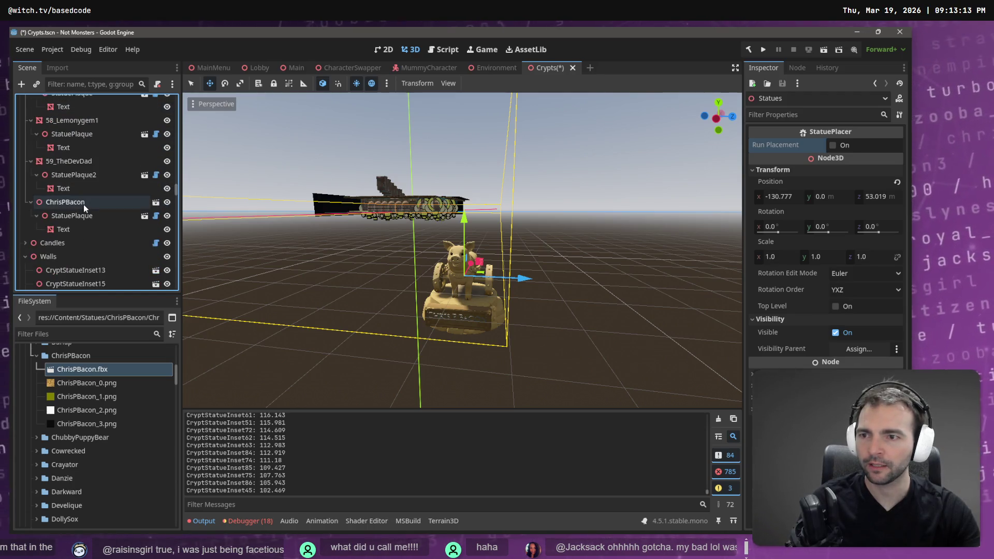
click(84, 204)
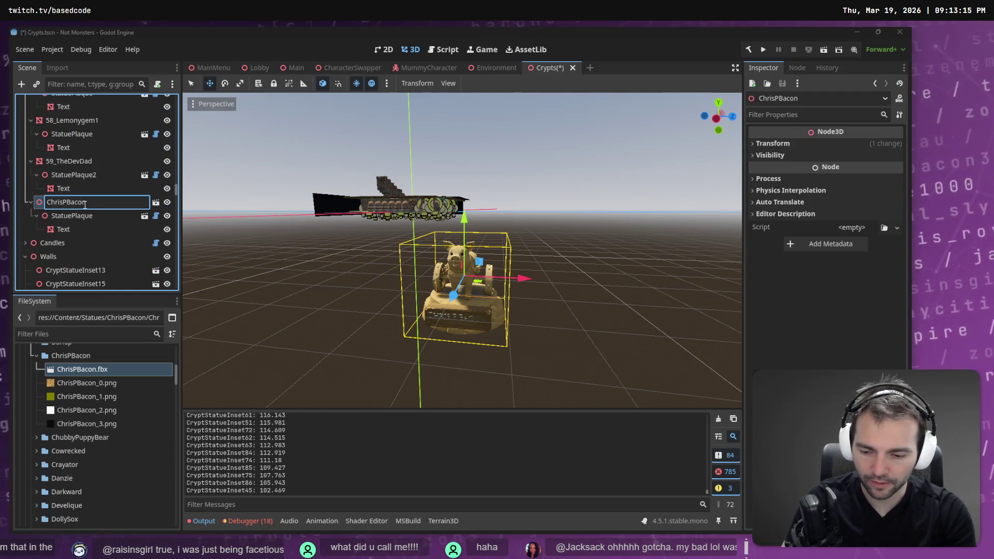
key(Home)
text(60_)
key(Return)
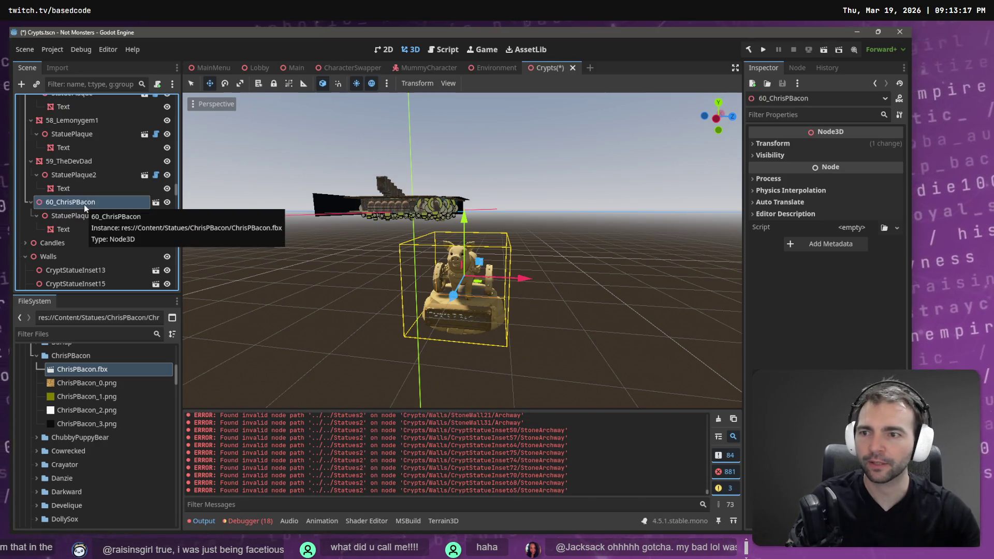
key(ctrl+s)
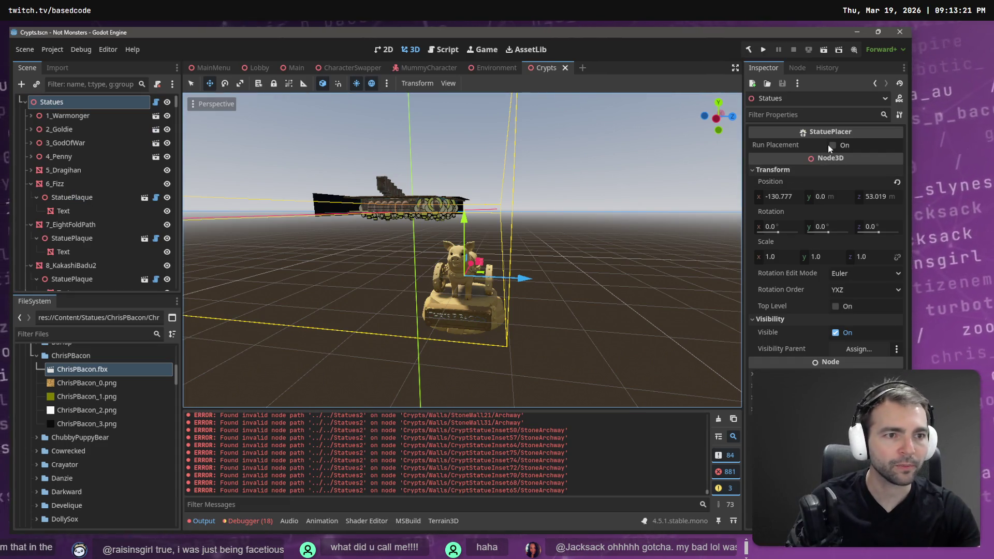
click(832, 145)
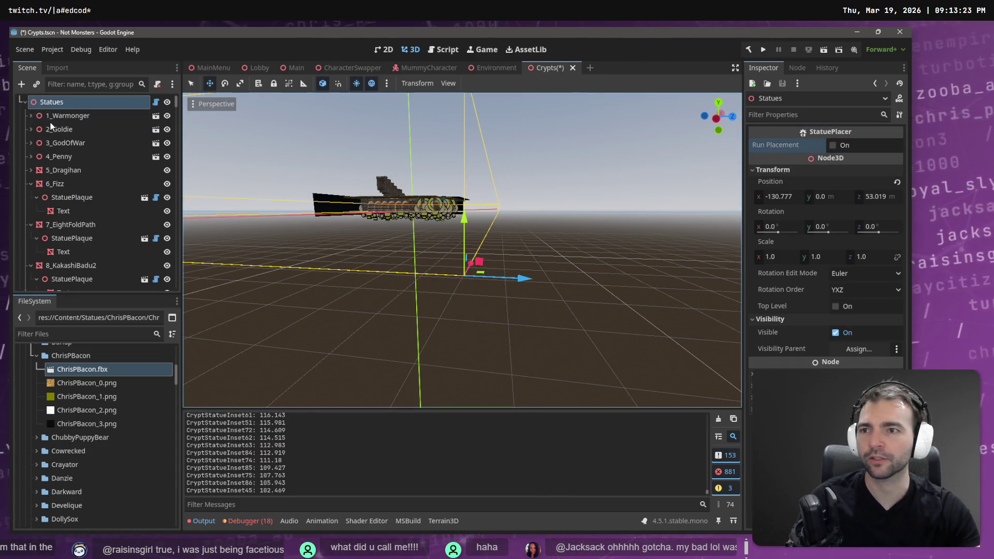
mouse_move(175, 101)
mouse_down()
mouse_move(172, 236)
mouse_move(165, 189)
mouse_up()
Frame 60_ChrisPBacon in its alcove, expand it to show the plaque, and view ChrisPBacon.fbx's import settings
double_click(77, 223)
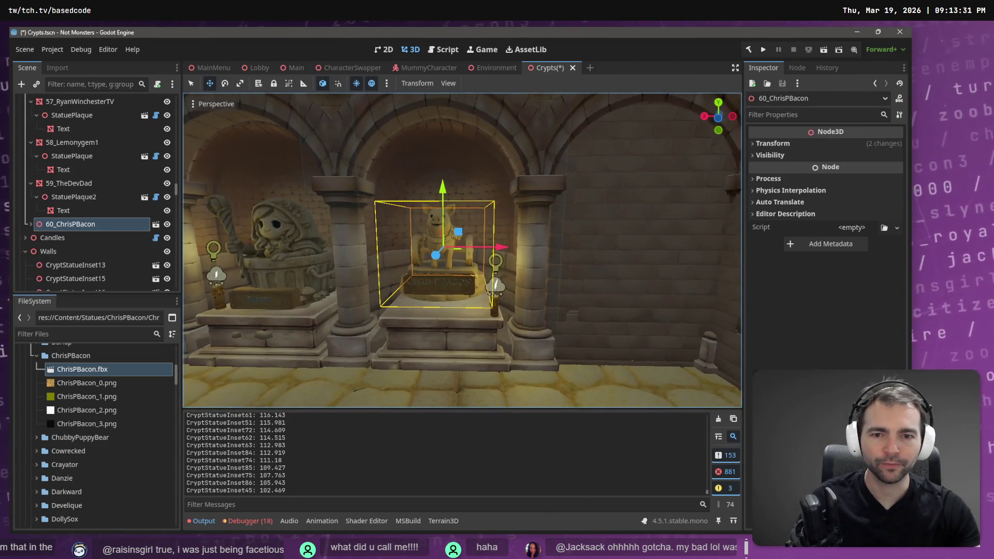
drag(419, 212, 420, 212)
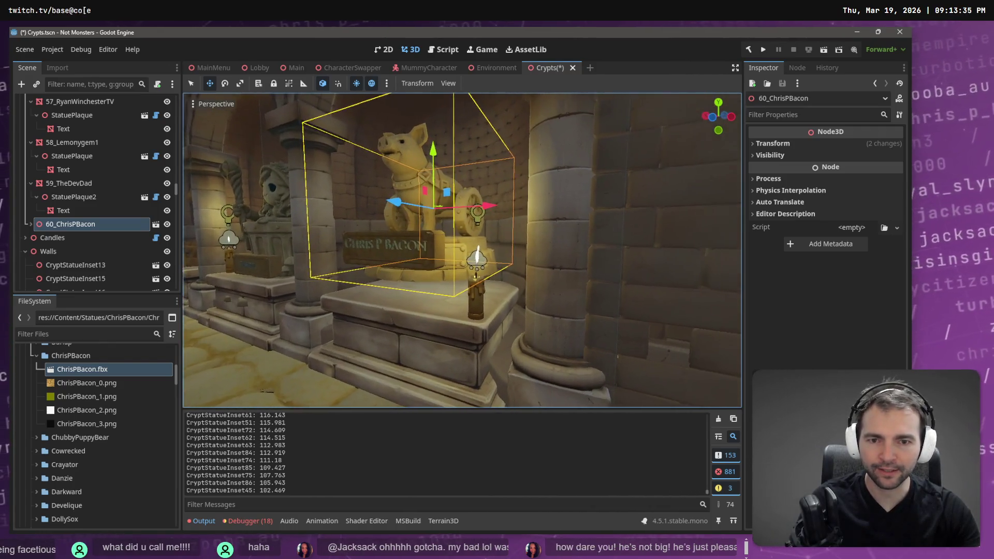
click(30, 224)
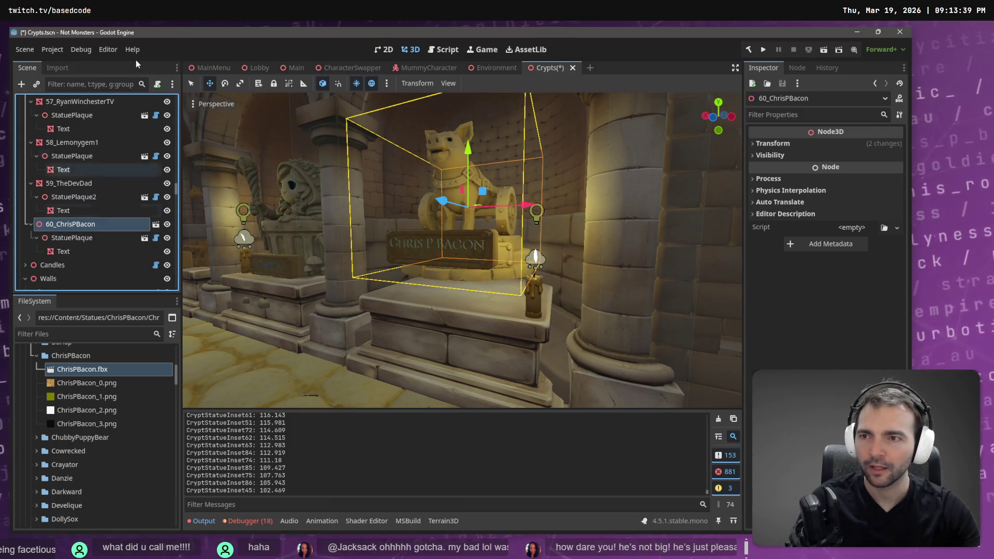
click(58, 68)
scroll(119, 209, down, 5)
mouse_move(170, 184)
mouse_down()
mouse_move(169, 131)
mouse_move(169, 236)
mouse_move(169, 141)
mouse_up()
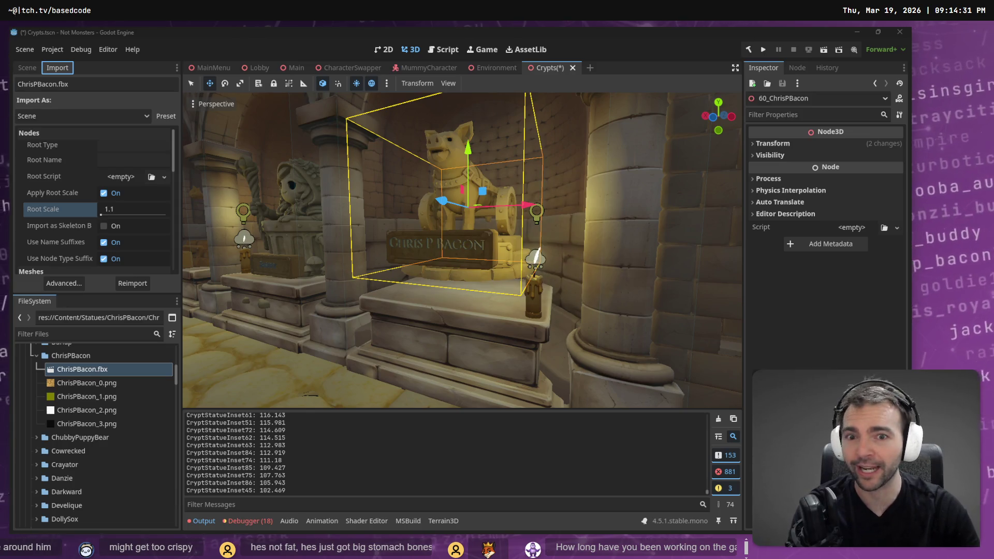
Drag the 60_ChrisPBacon pig statue and its StatuePlaque down onto the alcove pedestal
click(27, 68)
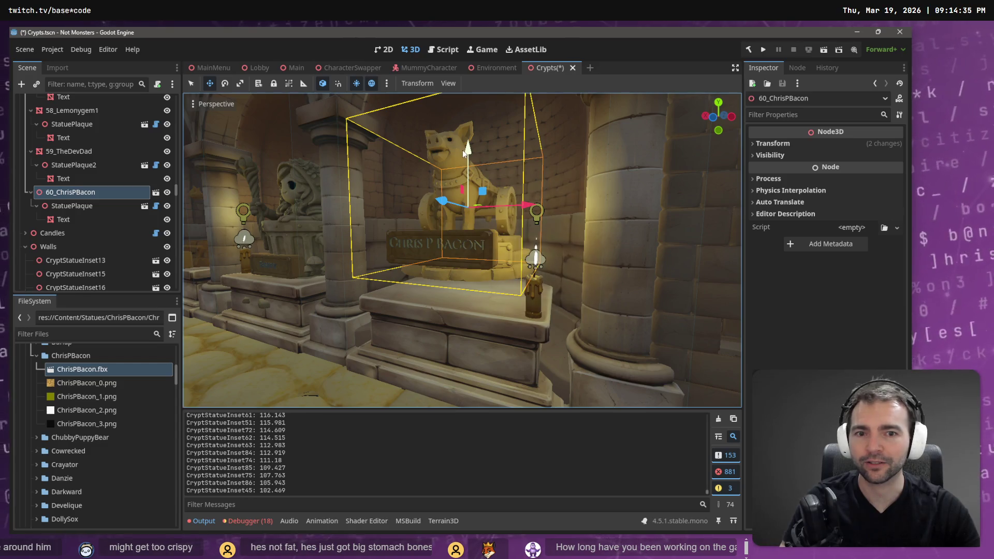
mouse_move(464, 151)
mouse_down()
mouse_move(464, 140)
mouse_move(468, 174)
mouse_move(468, 158)
mouse_up()
click(408, 270)
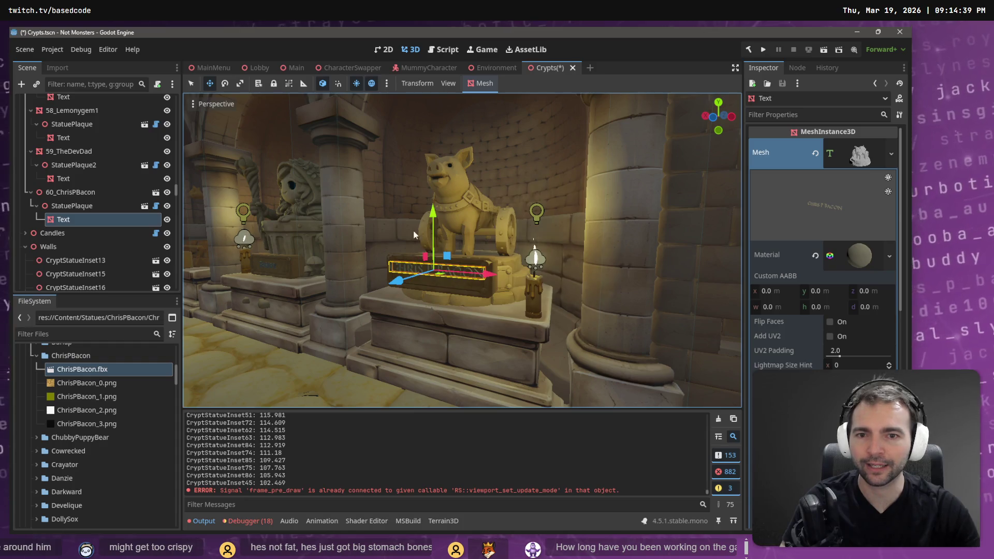
click(70, 192)
click(72, 205)
drag(440, 207, 434, 240)
Check the plaque's text mesh from a wider crypt view and save the Crypts scene
click(88, 219)
drag(315, 257, 383, 214)
key(ctrl+s)
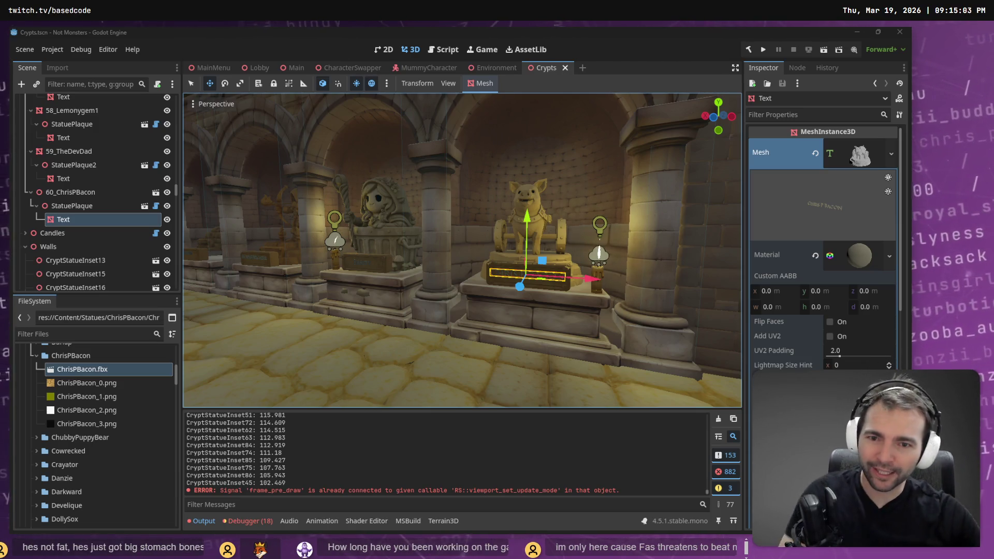
click(365, 266)
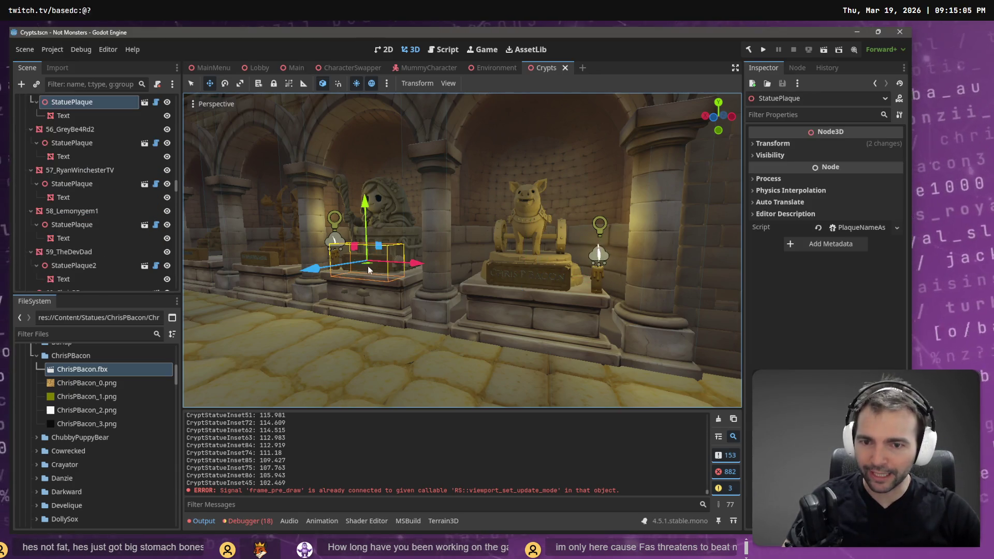
click(365, 203)
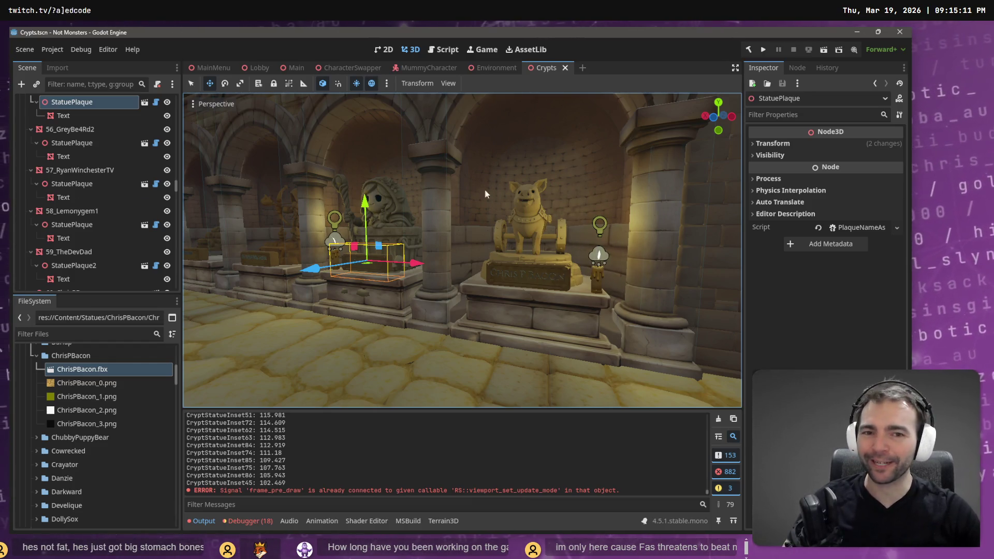
scroll(449, 188, down, 3)
mouse_move(449, 187)
mouse_down()
mouse_move(518, 191)
mouse_move(394, 193)
mouse_up()
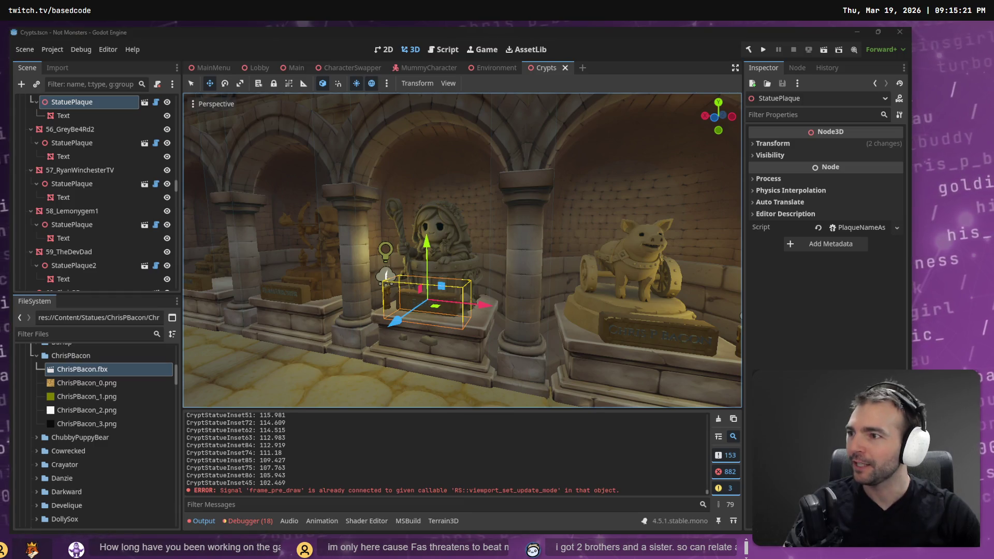
mouse_move(356, 157)
mouse_down()
mouse_move(300, 157)
mouse_move(310, 165)
mouse_move(336, 155)
mouse_up()
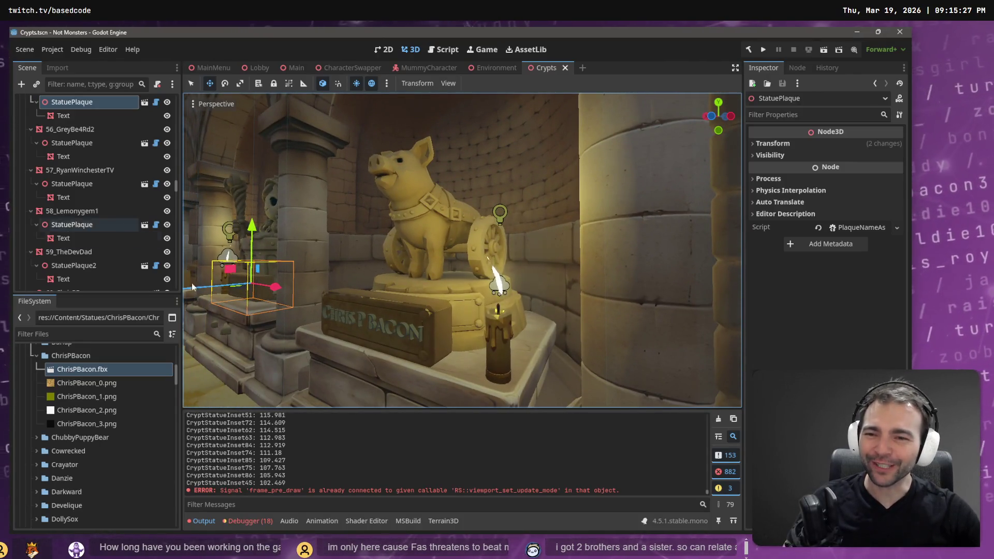
mouse_move(470, 300)
mouse_down()
mouse_move(409, 300)
mouse_move(471, 302)
mouse_move(440, 290)
mouse_up()
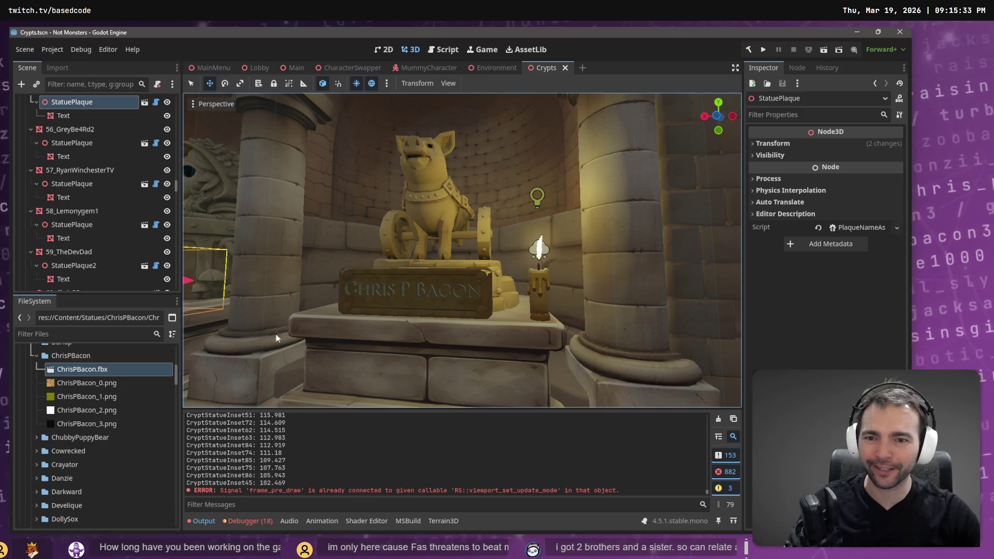
scroll(296, 322, down, 5)
drag(297, 322, 296, 348)
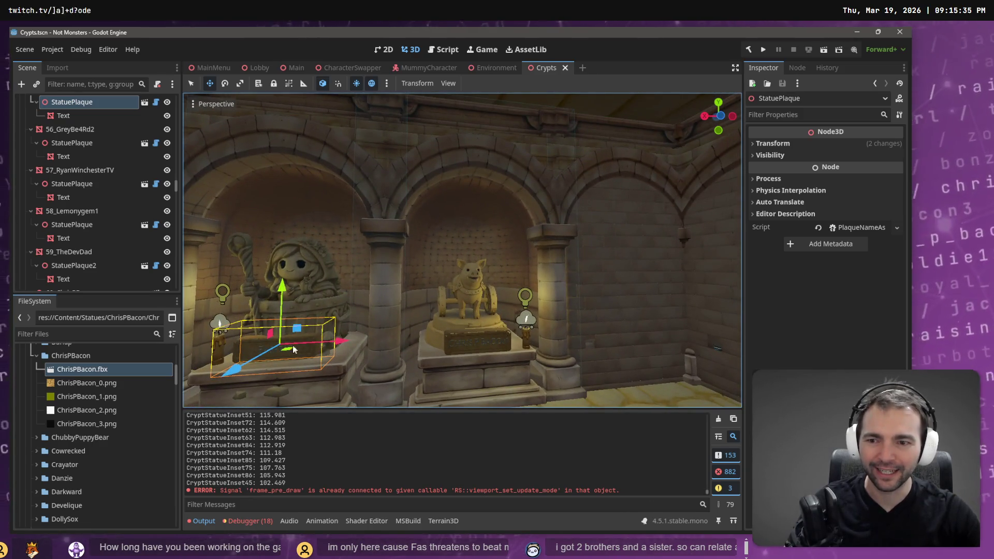
mouse_move(507, 344)
mouse_down()
mouse_move(519, 269)
mouse_move(497, 300)
mouse_move(445, 306)
mouse_move(523, 304)
mouse_move(391, 299)
mouse_up()
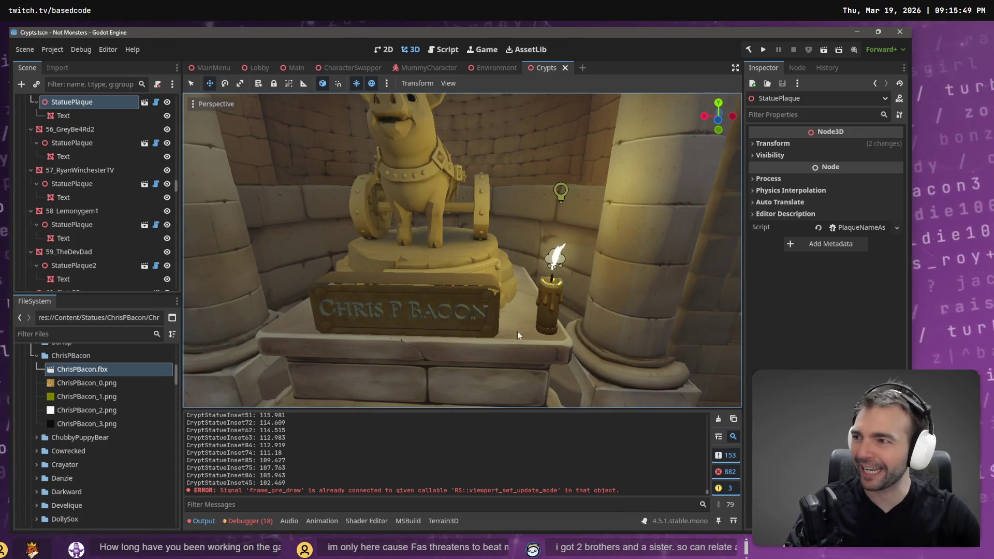